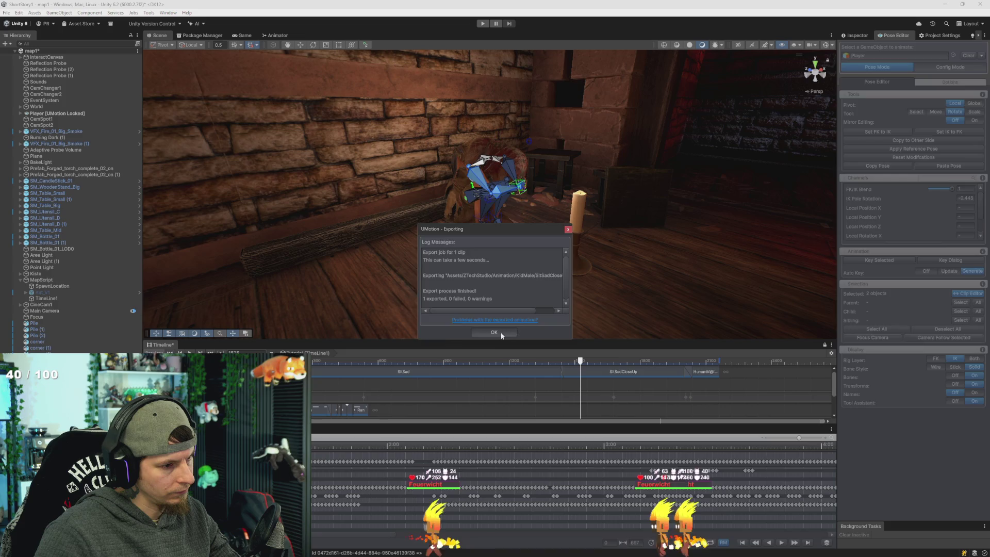
Step: Dismiss the UMotion export report, scrub the cutscene to check the sitting pose, and stop posing the Player
click(500, 332)
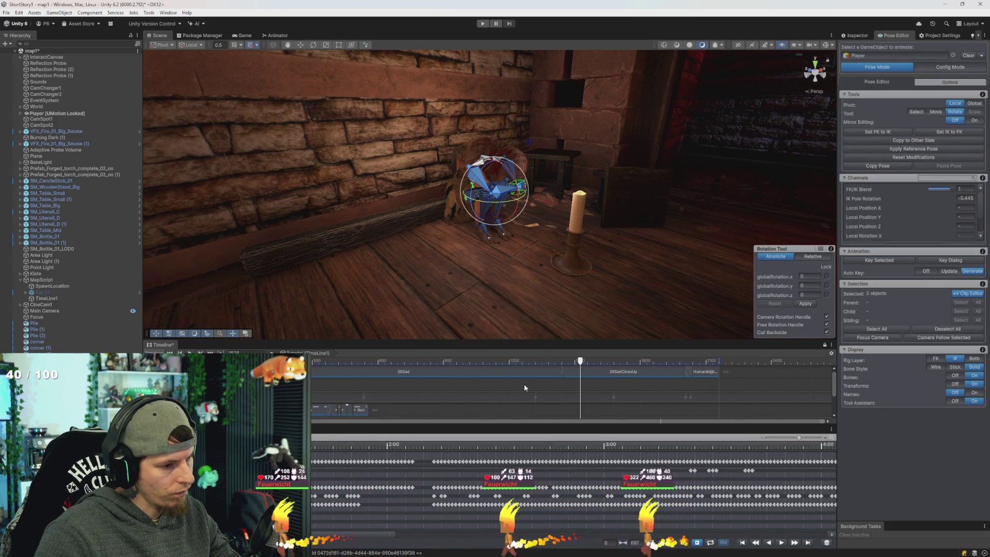
mouse_move(571, 360)
mouse_down()
mouse_move(388, 371)
mouse_move(710, 394)
mouse_move(431, 370)
mouse_up()
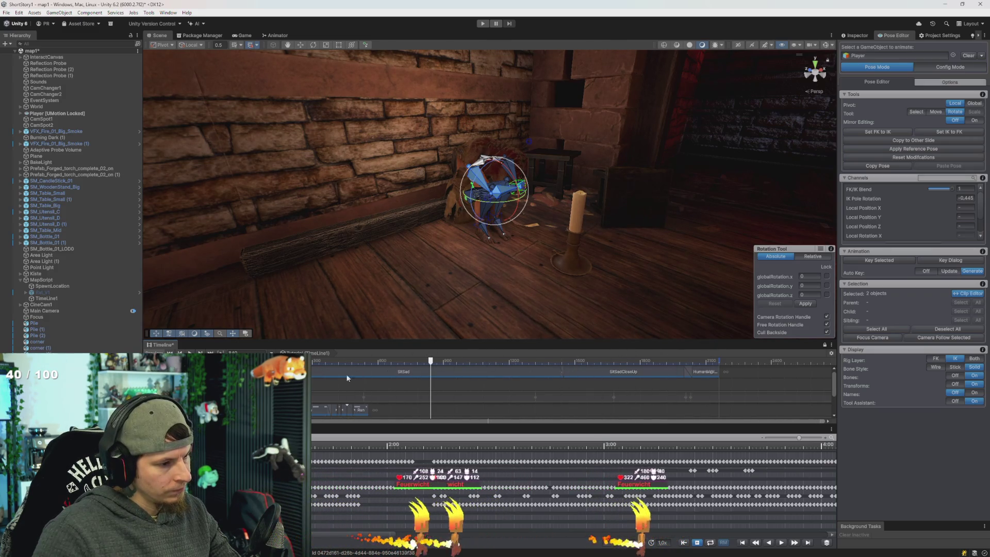
drag(346, 378, 369, 380)
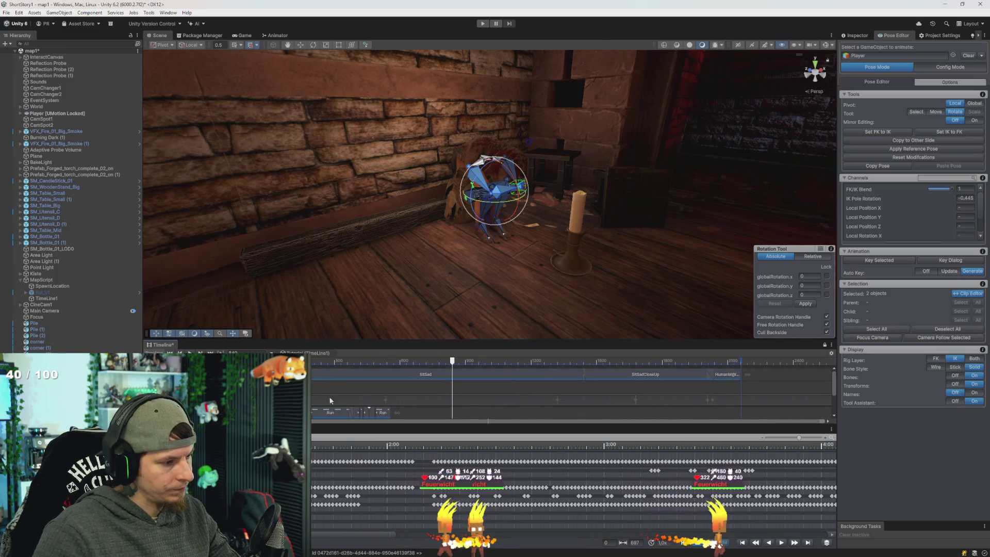
click(969, 56)
Step: Clear the Player from the UMotion Pose Editor, preview the cutscene playing, and select the SitSad clip
click(378, 360)
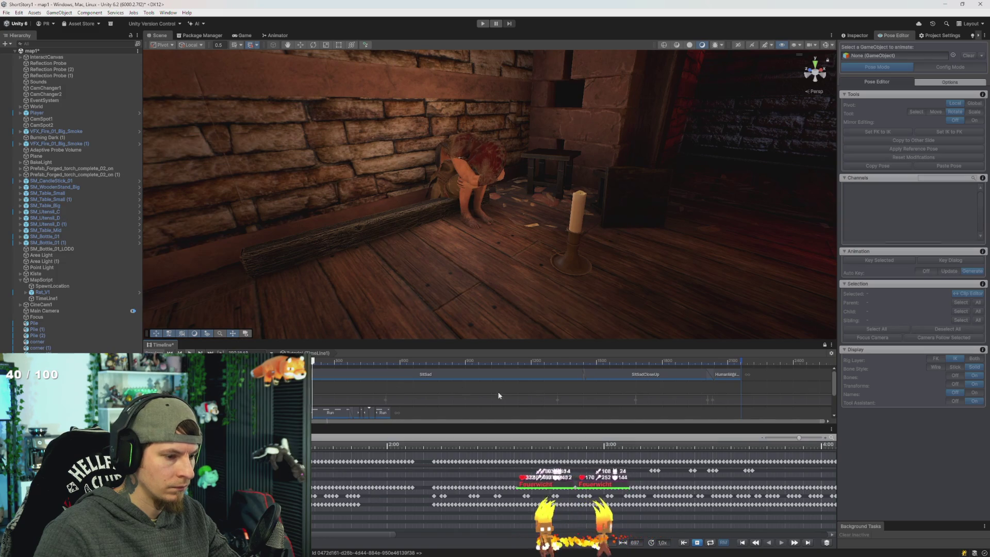
key(space)
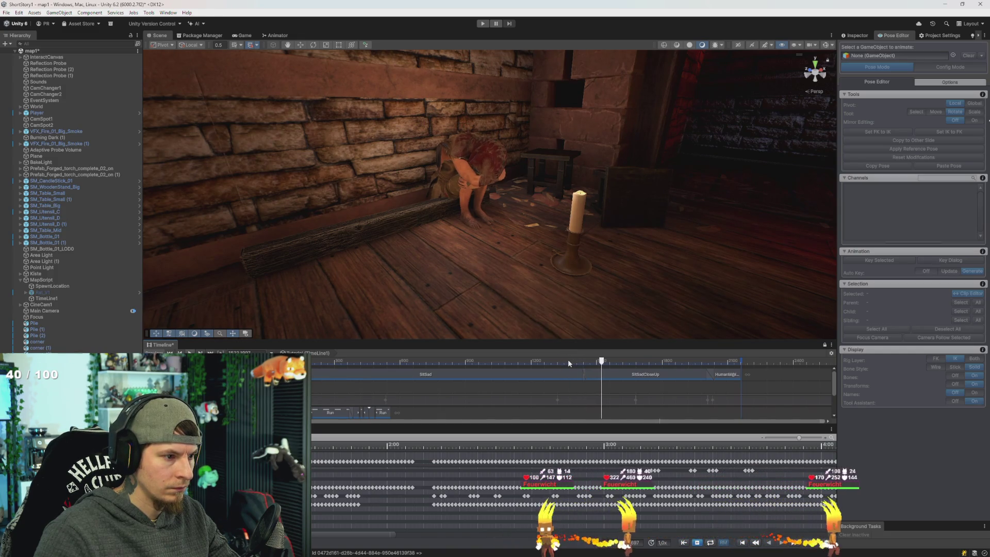
click(581, 376)
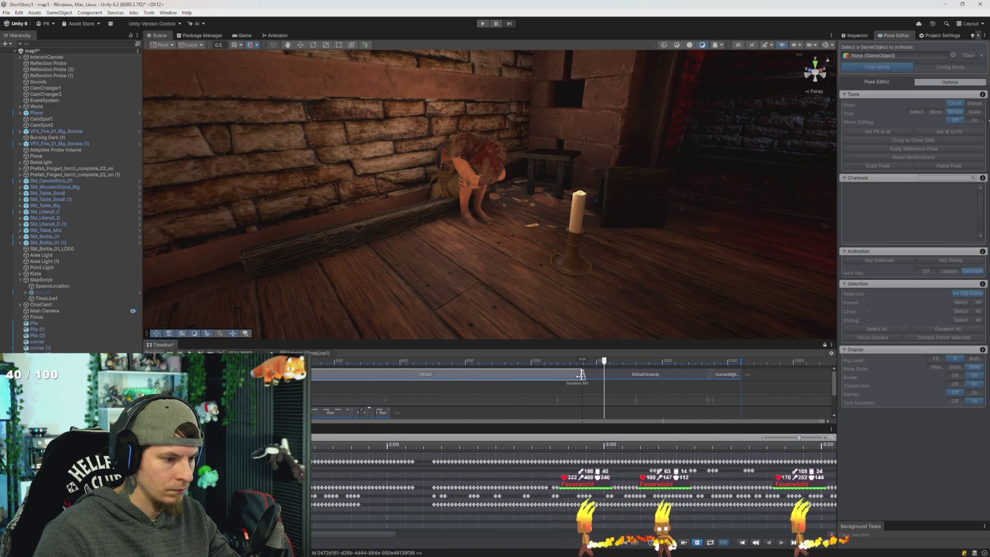
Step: Trim SitSad's end and slide SitSadCloseUp earlier to overlap it, comparing with undo and redo
drag(587, 377, 555, 371)
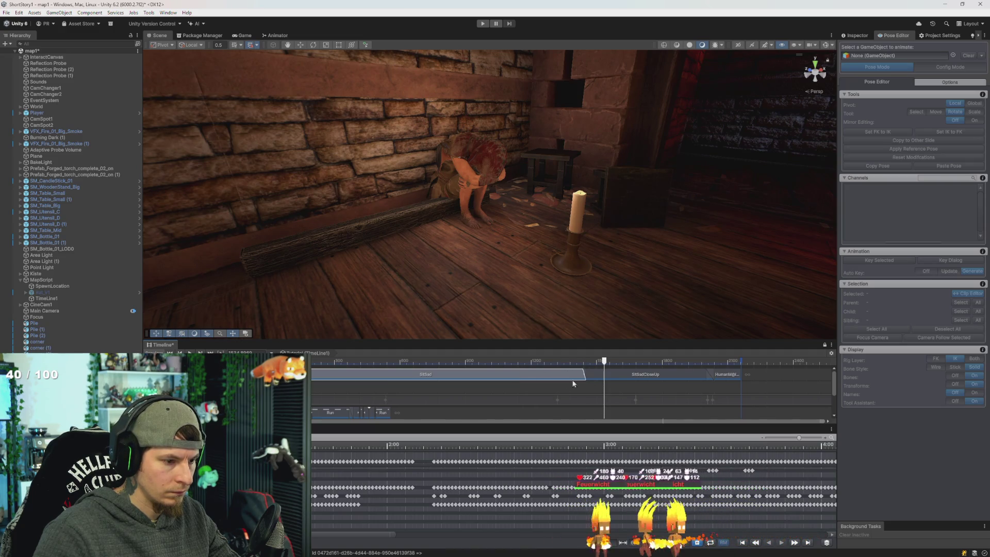
mouse_move(633, 375)
mouse_down()
mouse_move(670, 380)
mouse_move(659, 375)
mouse_up()
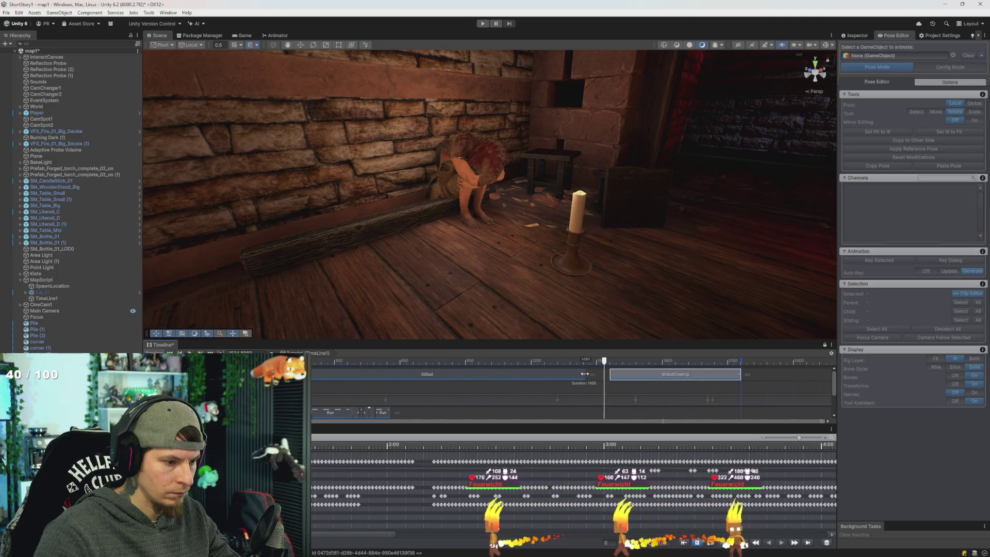
drag(640, 372, 586, 371)
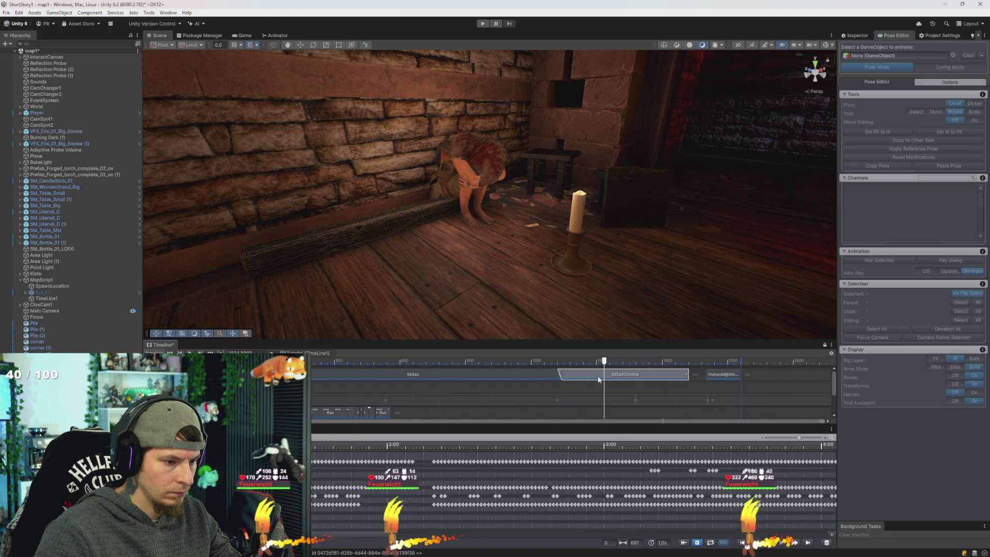
key(ctrl+z)
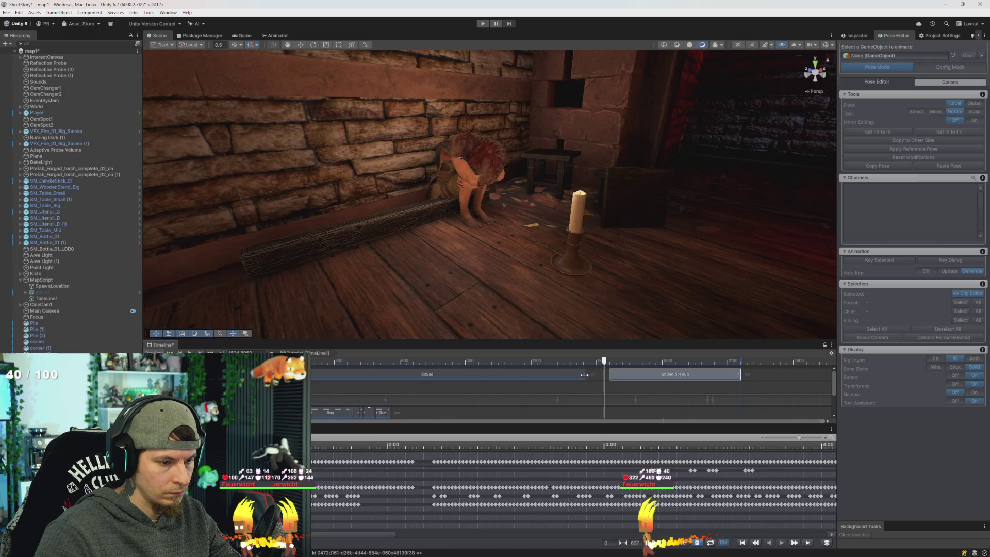
key(ctrl+y)
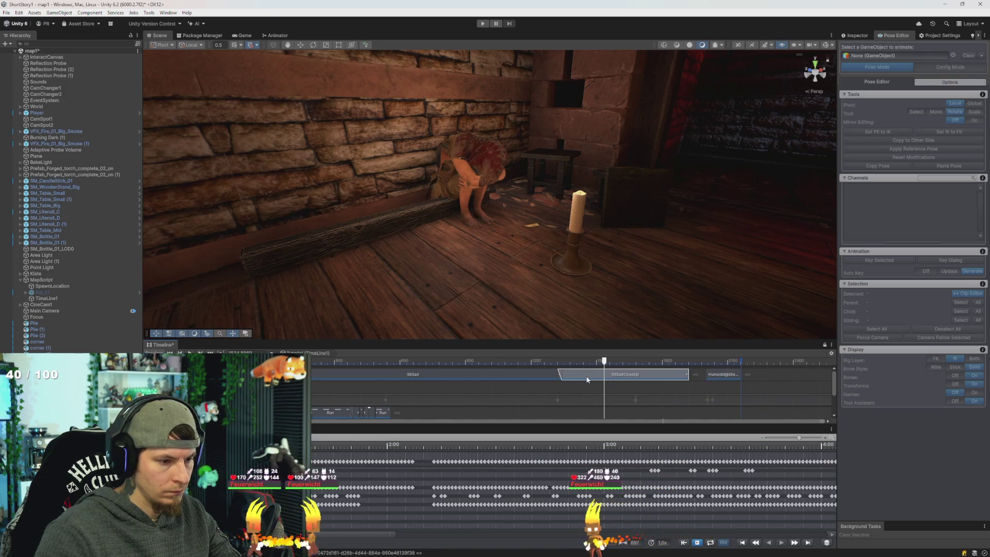
drag(585, 375, 611, 375)
click(699, 387)
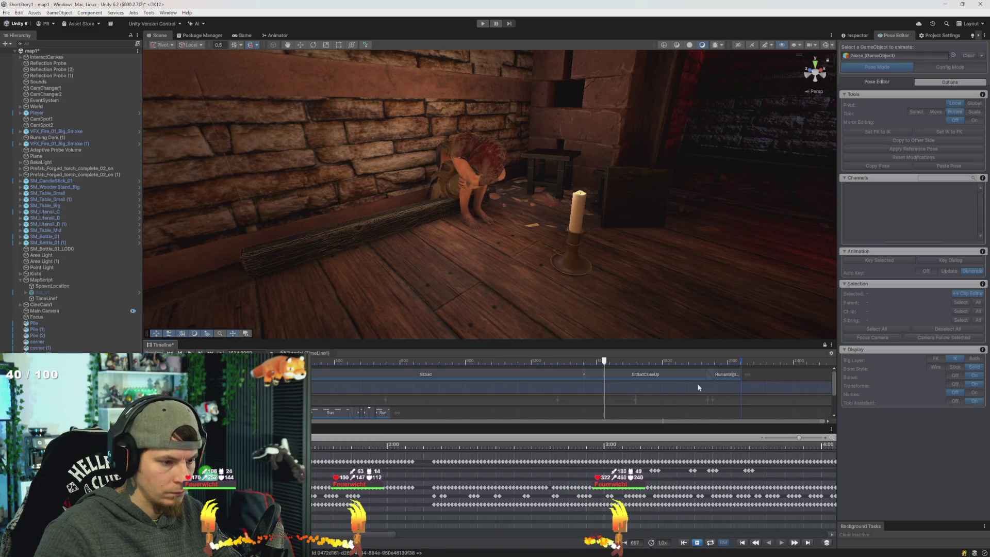
drag(685, 374, 705, 373)
Step: Trim SitSad's end back to the playhead near frame 1403, then select SitSadCloseUp and the following idle clip
drag(592, 362, 576, 361)
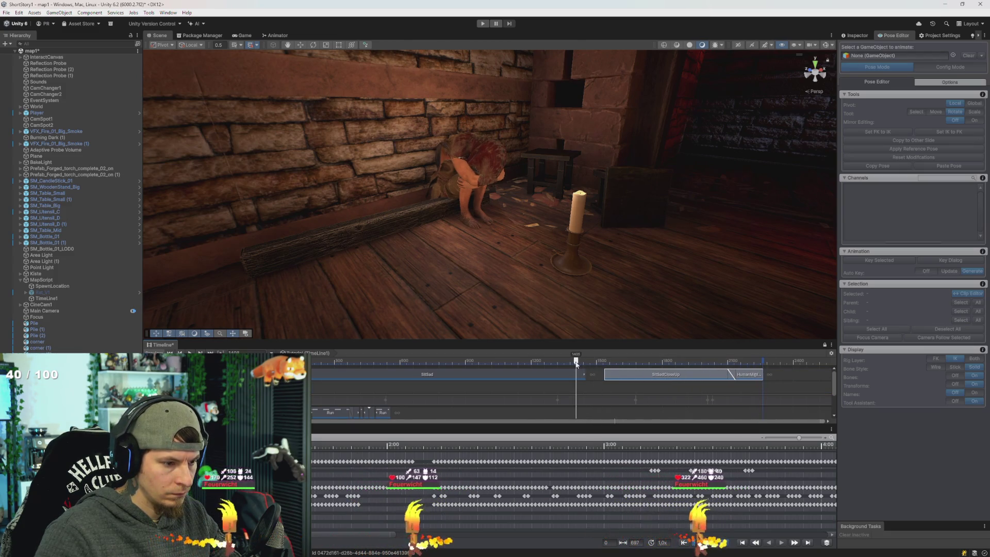
click(585, 375)
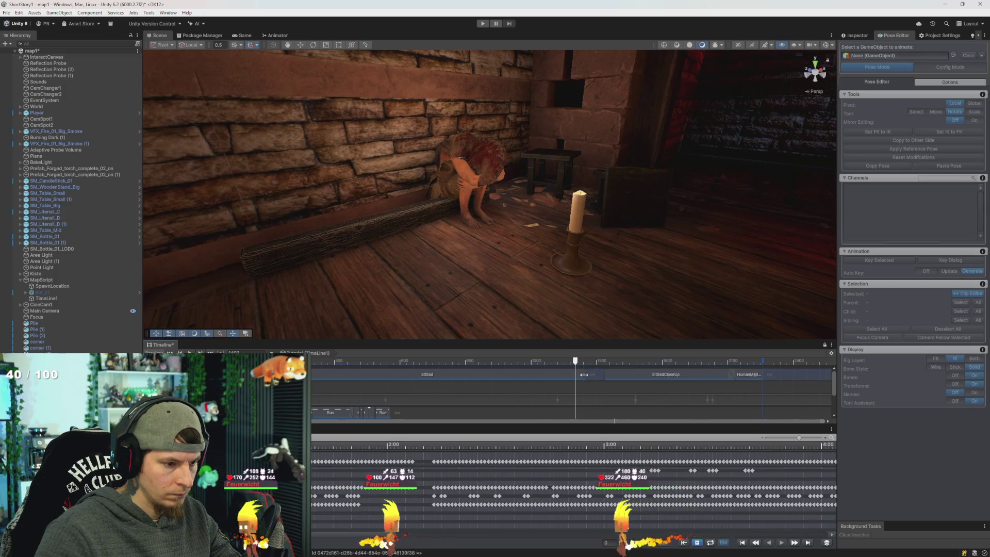
click(585, 374)
drag(586, 374, 575, 374)
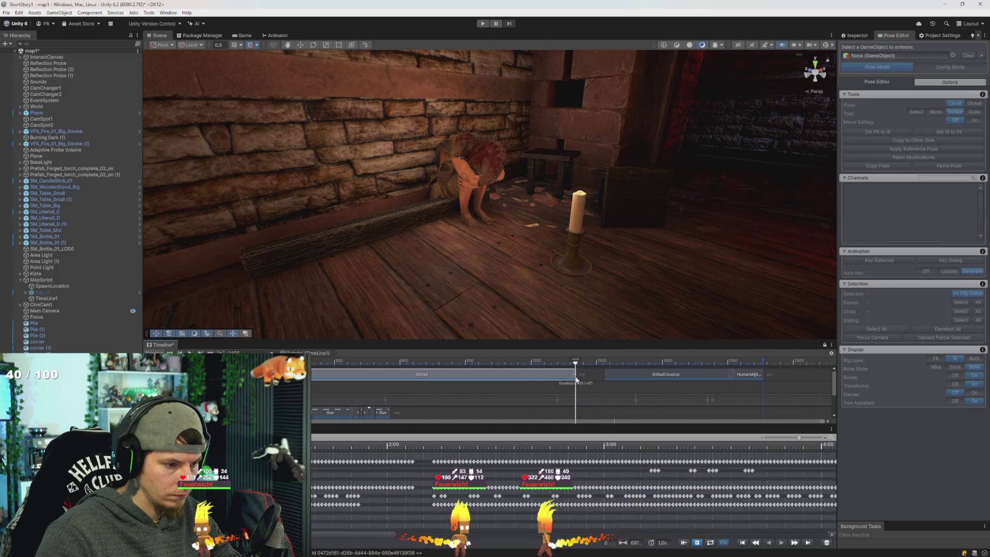
drag(787, 377, 597, 374)
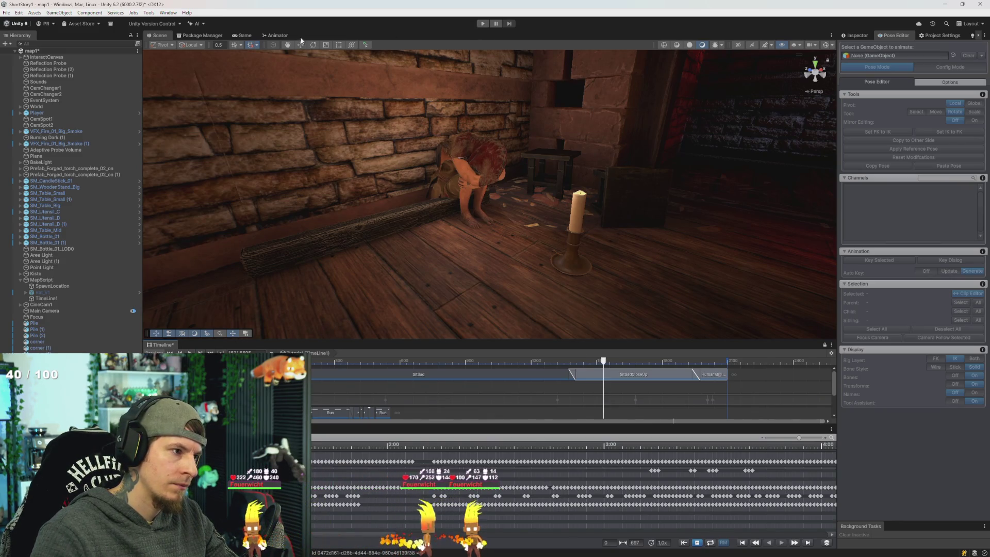
Step: Watch the blended cutscene in the Game view from frame 1283, exit Play mode, and return to the Scene view
click(242, 36)
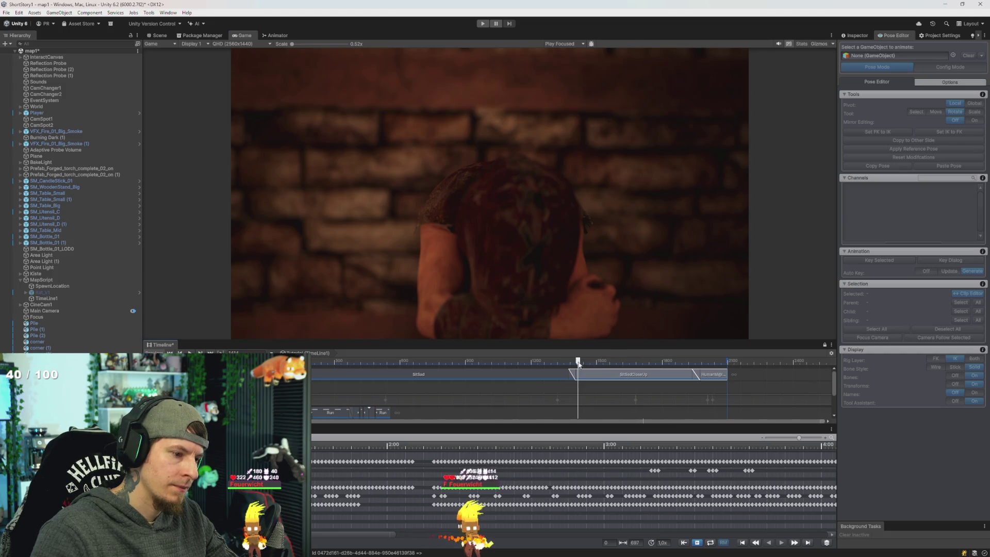
mouse_move(578, 364)
mouse_down()
mouse_move(500, 361)
mouse_move(596, 366)
mouse_move(463, 361)
mouse_up()
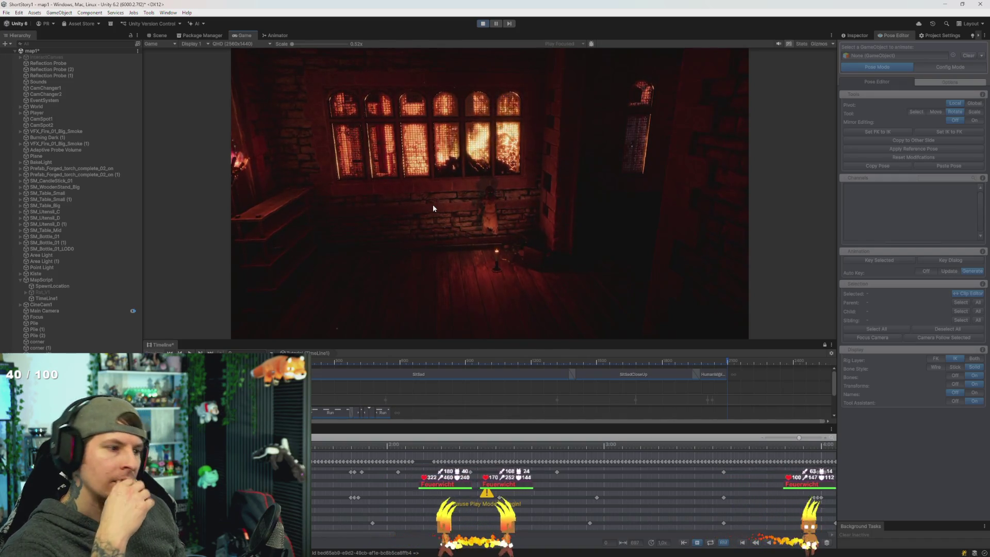
click(483, 23)
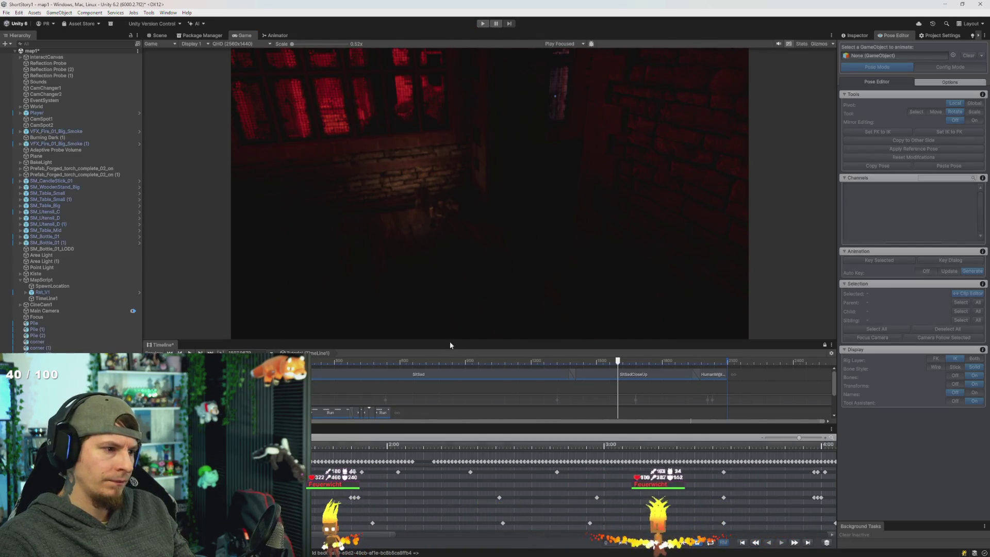
mouse_move(527, 361)
mouse_down()
mouse_move(552, 361)
mouse_move(436, 357)
mouse_move(536, 368)
mouse_up()
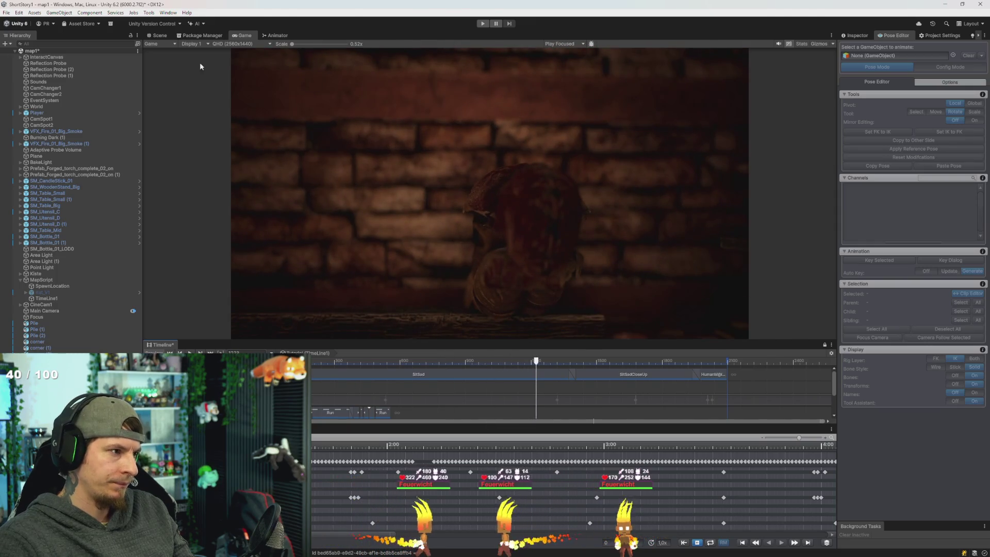
click(163, 35)
Step: Frame the character and select the Player's Primitive_05_Hood child mesh in the Hierarchy
key(w)
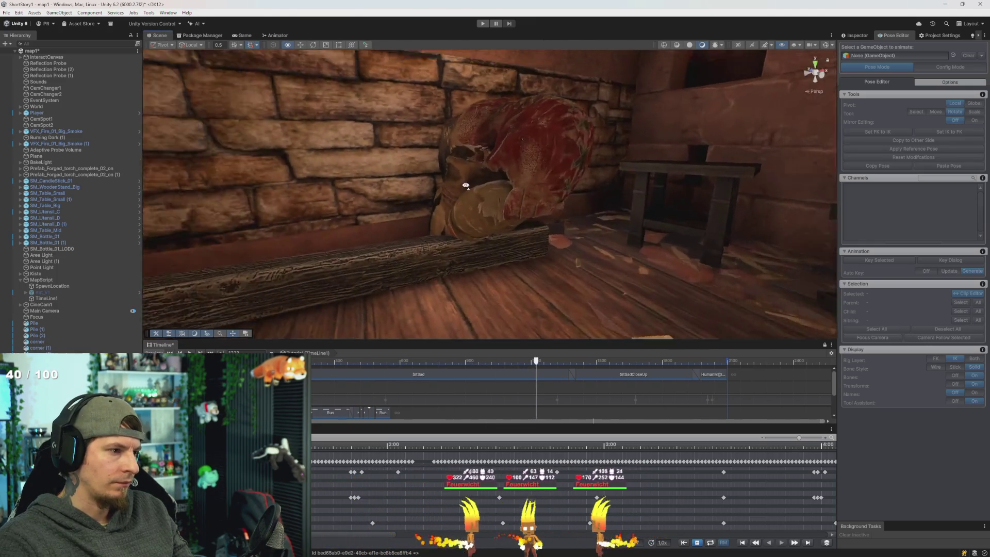
key(s)
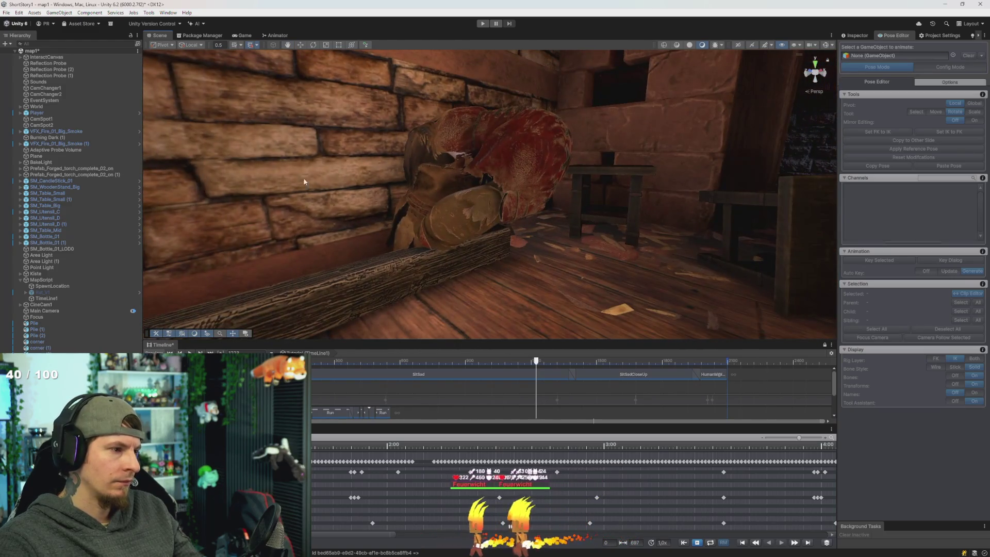
click(36, 113)
key(Right)
key(Down)
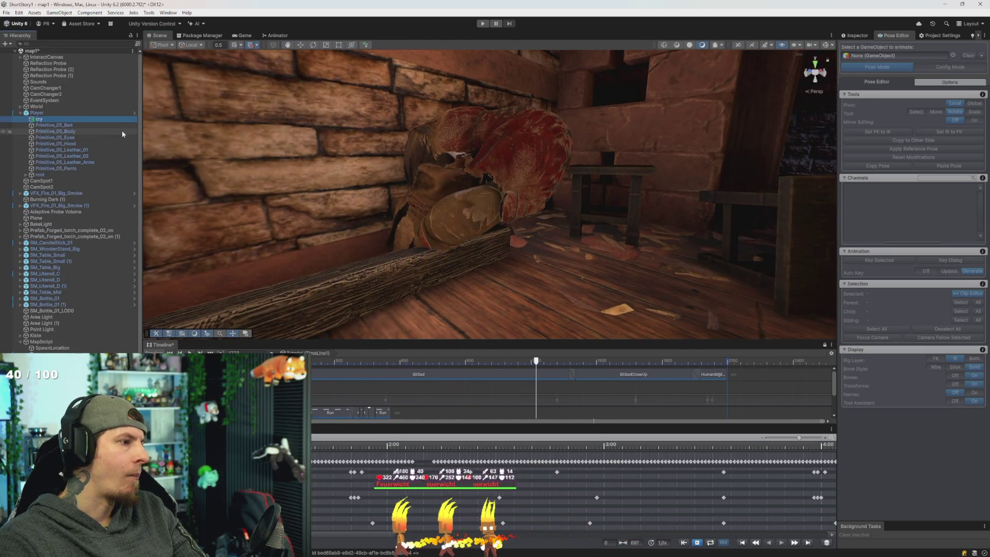
key(Down)
key(Down)
key(Down)
key(Up)
key(Up)
key(Up)
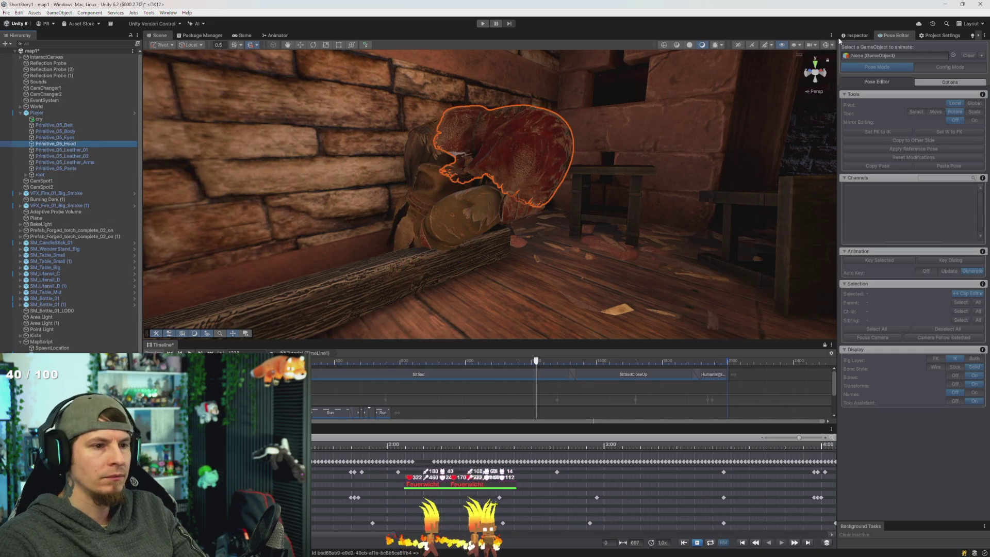
Step: Show the hood mesh in the Inspector, scrub the cutscene to a later frame, and expand root
click(856, 38)
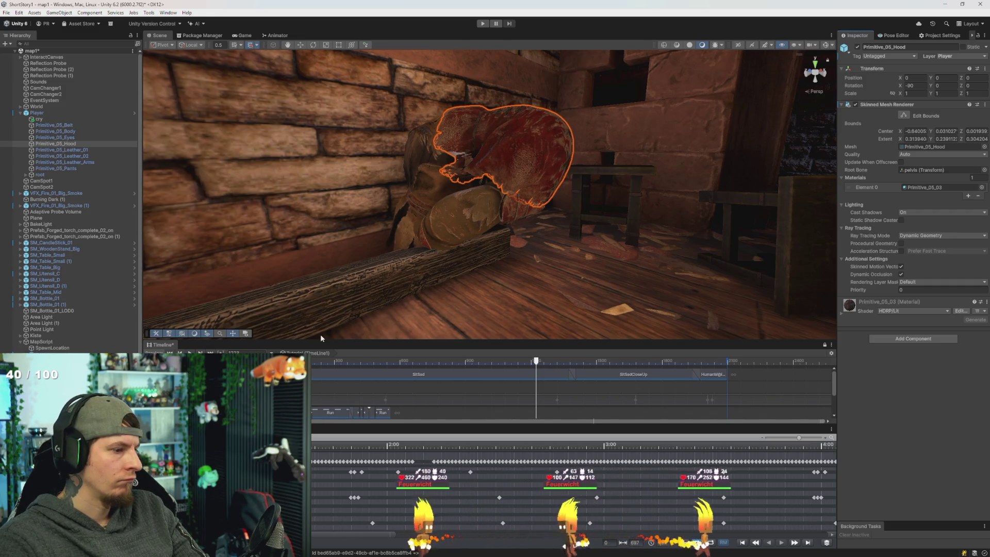
mouse_move(463, 366)
mouse_down()
mouse_move(683, 368)
mouse_move(656, 368)
mouse_move(672, 370)
mouse_up()
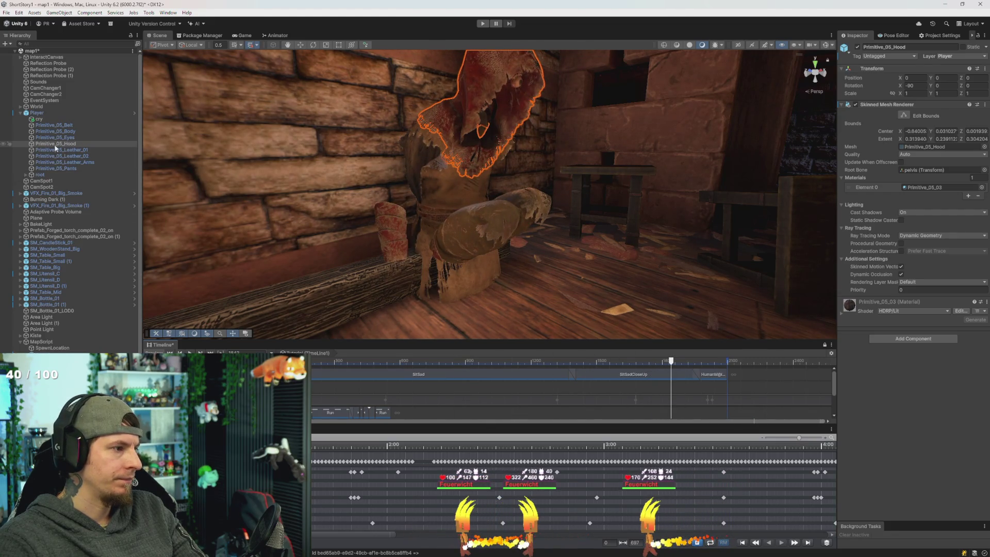
click(40, 174)
Step: Select the pelvis bone under root, turn on Gizmos, and orbit back into the wooden room
click(26, 174)
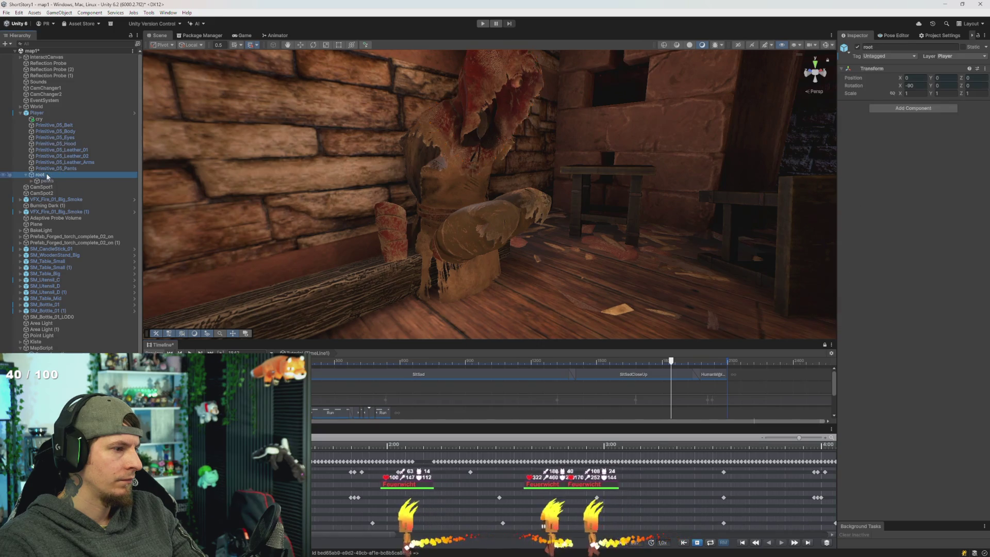
click(108, 181)
mouse_move(309, 195)
mouse_down()
mouse_move(406, 205)
mouse_move(229, 186)
mouse_move(153, 153)
mouse_move(293, 216)
mouse_move(335, 201)
mouse_up()
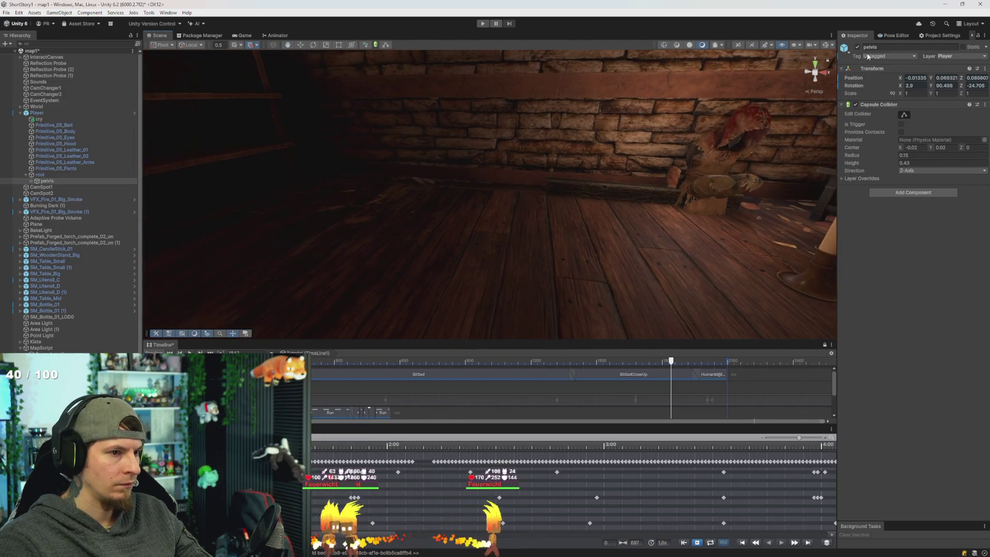
click(826, 45)
drag(586, 163, 625, 140)
mouse_move(254, 112)
mouse_down()
mouse_move(369, 135)
mouse_move(473, 117)
mouse_move(549, 152)
mouse_up()
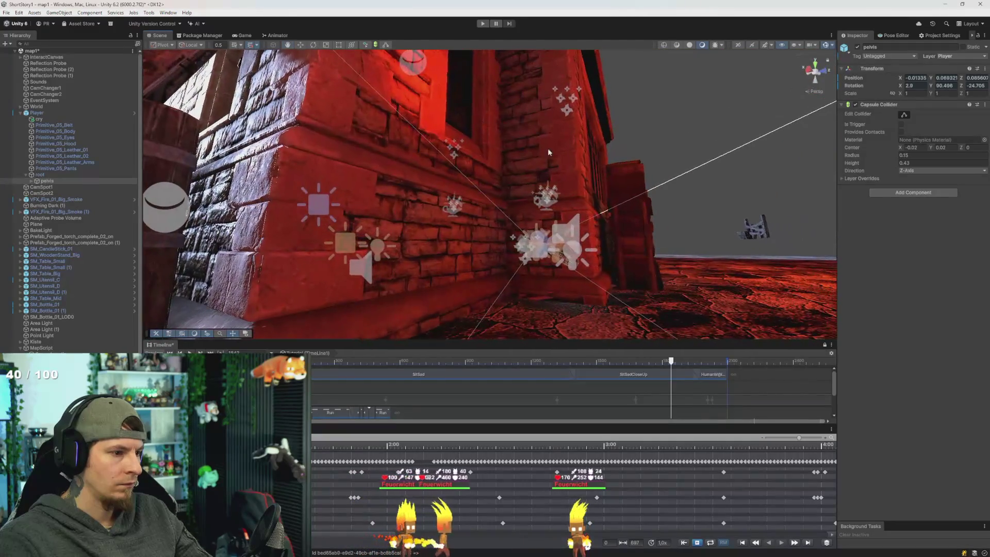
drag(626, 179, 922, 277)
Step: Frame the Scene view on the pelvis colliders
key(f)
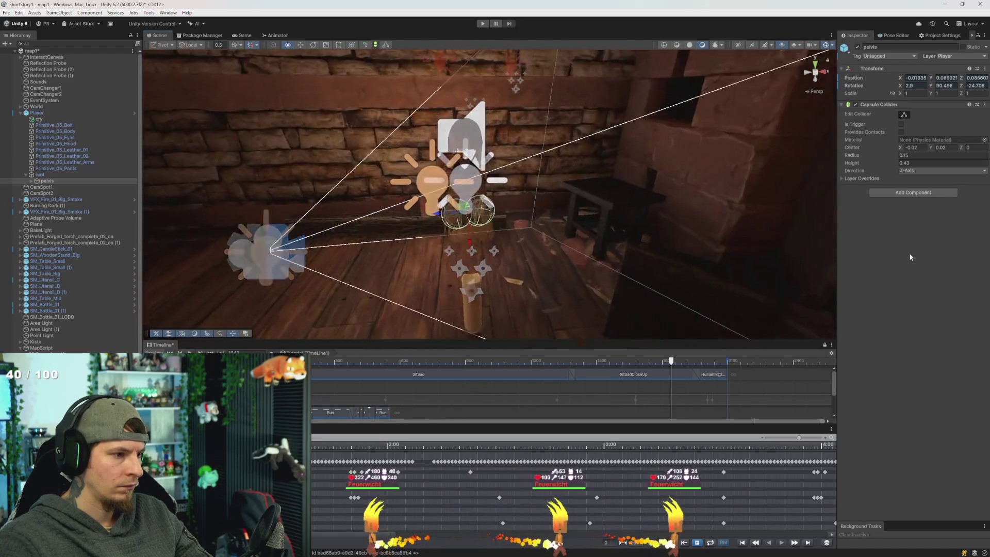
key(f)
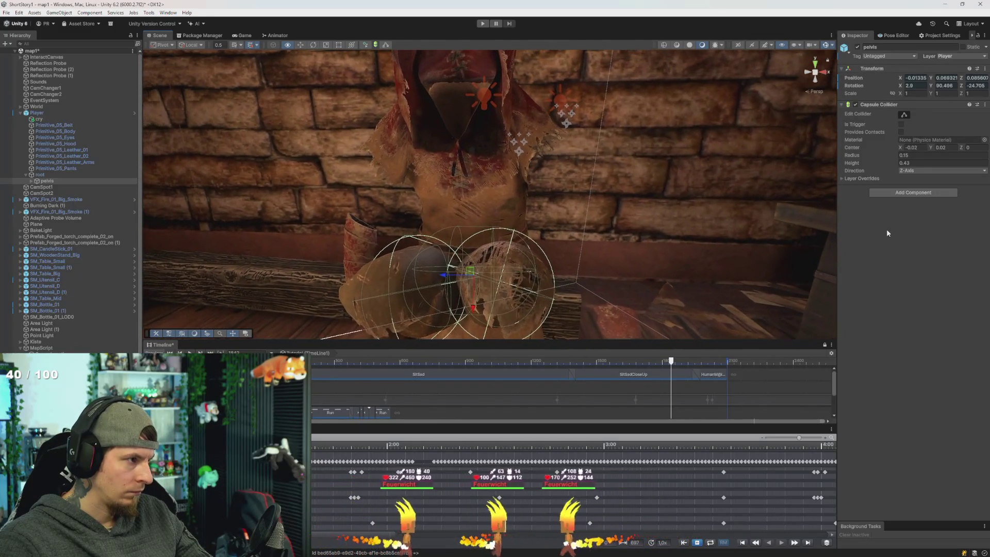
key(f)
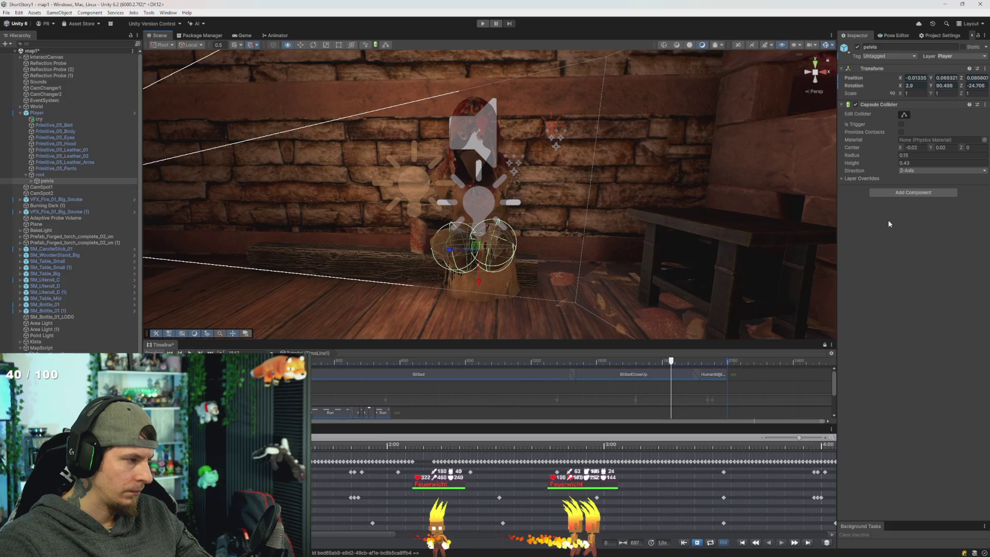
key(f)
mouse_move(829, 226)
mouse_down()
mouse_move(818, 225)
mouse_move(908, 237)
mouse_up()
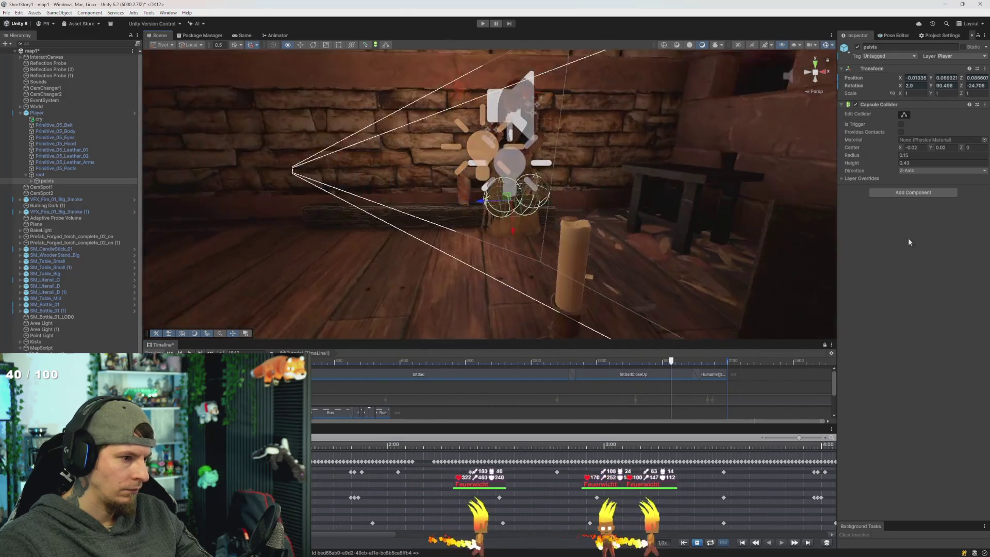
key(f)
key(f)
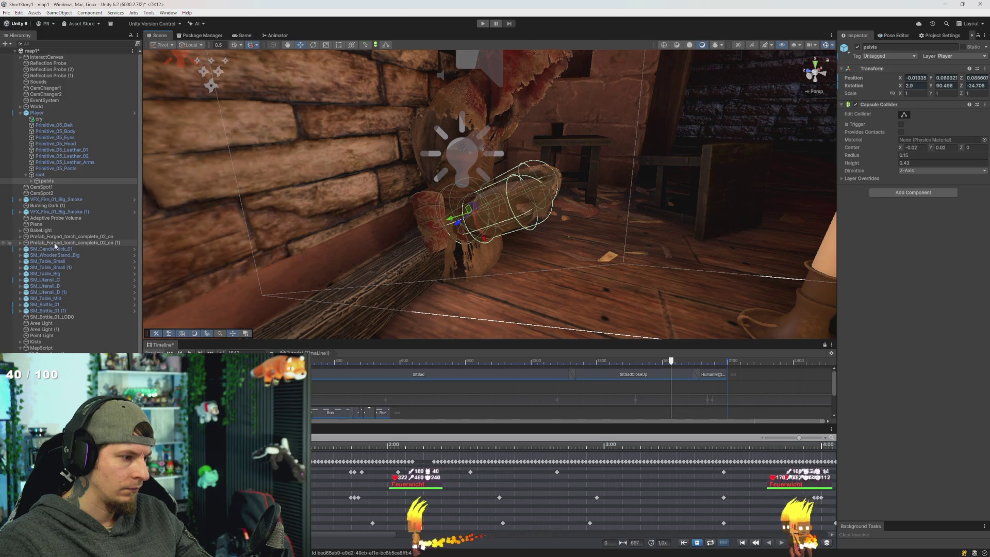
Step: Undo the recent Timeline clip moves, including the HumanM clip's small shift
key(Up)
key(Up)
key(Up)
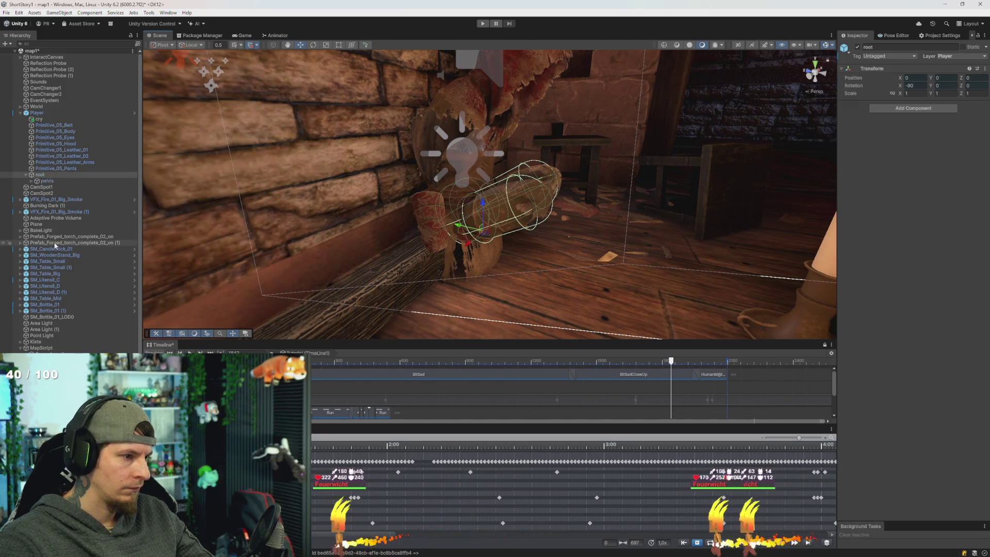
key(ctrl+z)
key(ctrl+z)
key(ctrl+z)
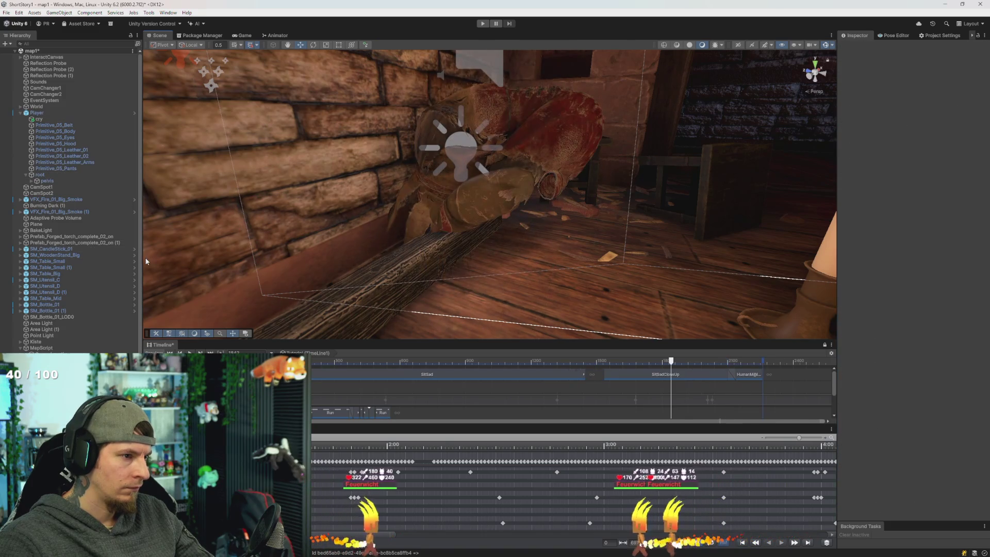
key(ctrl+z)
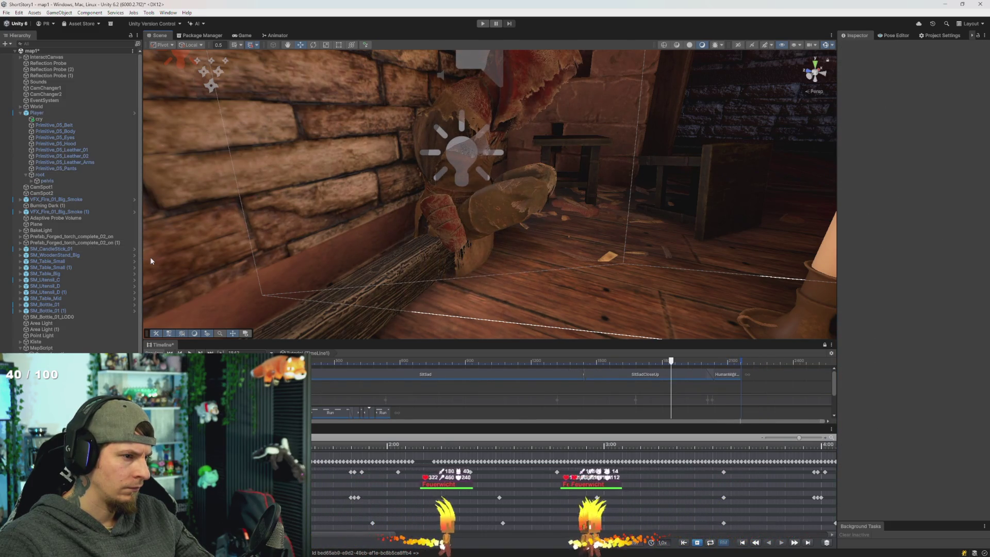
key(ctrl+z)
key(ctrl+z)
key(ctrl+z)
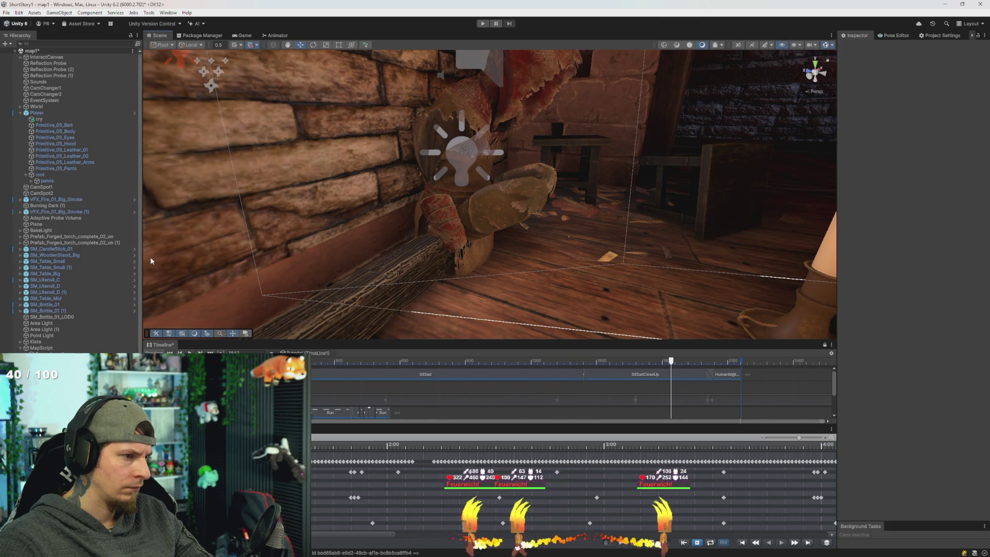
key(ctrl+z)
key(ctrl+z)
key(ctrl+z)
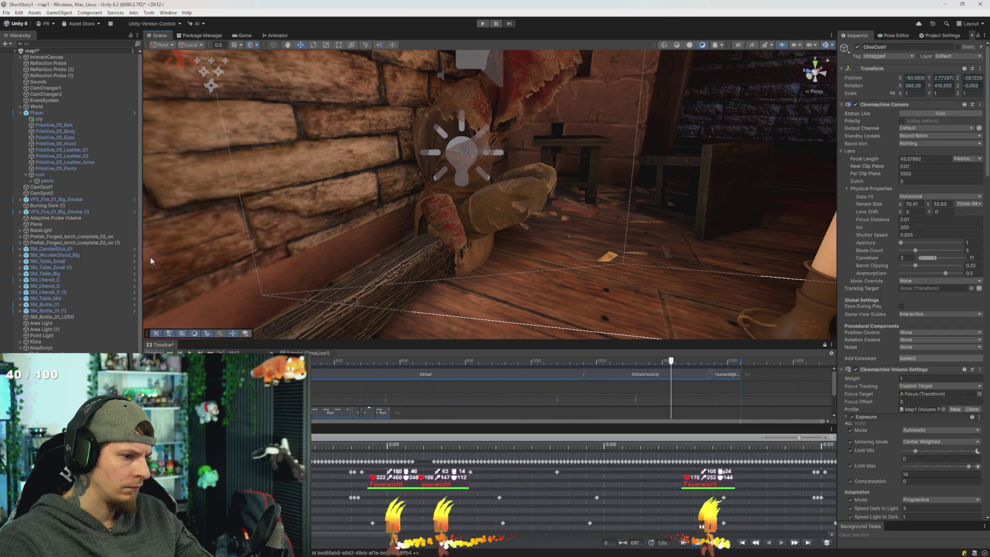
key(ctrl+z)
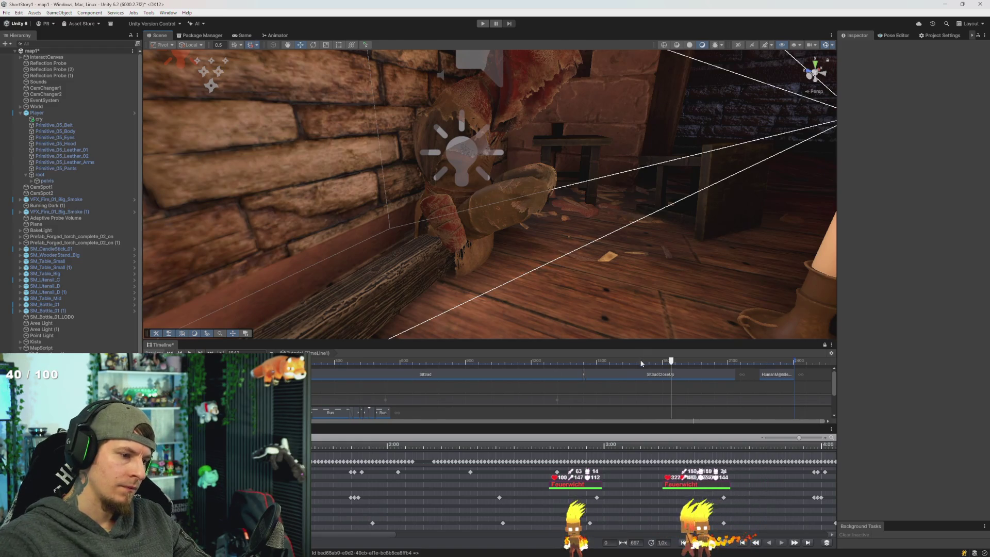
Step: Dismiss the Start menu, undo to put HumanM@Idle back after SitSadCloseUp, rewind the preview, and select Player
mouse_move(642, 363)
mouse_down()
mouse_move(753, 363)
mouse_move(723, 362)
mouse_up()
key(super)
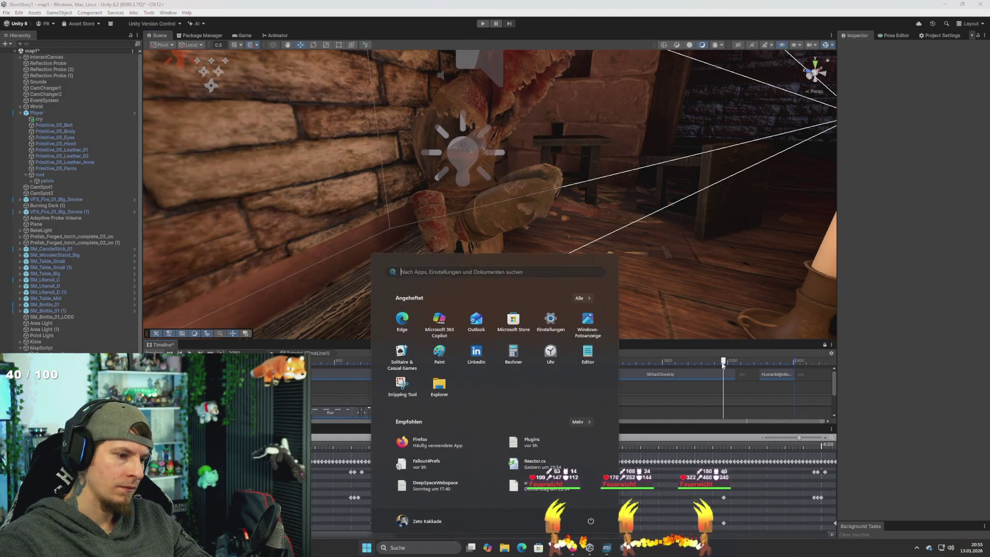
click(691, 385)
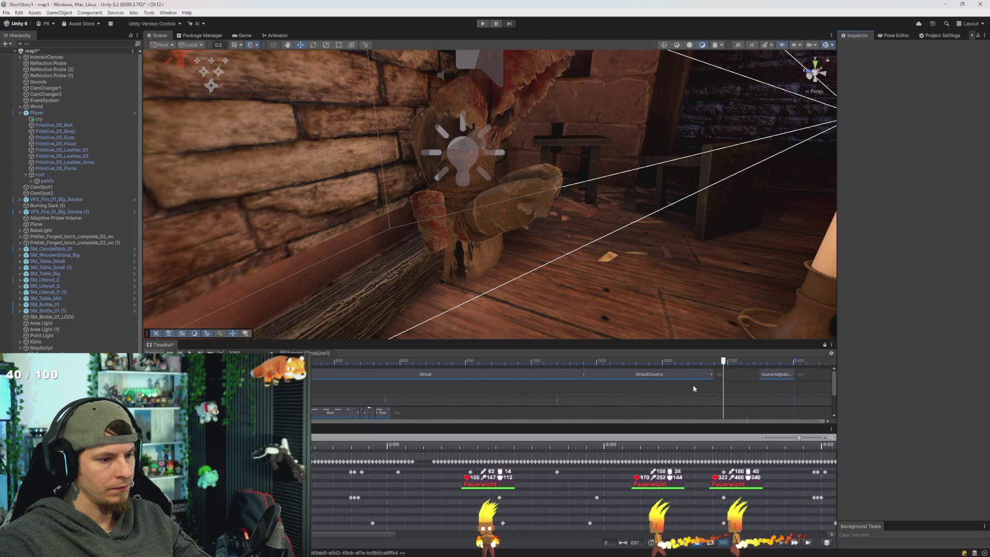
key(ctrl+z)
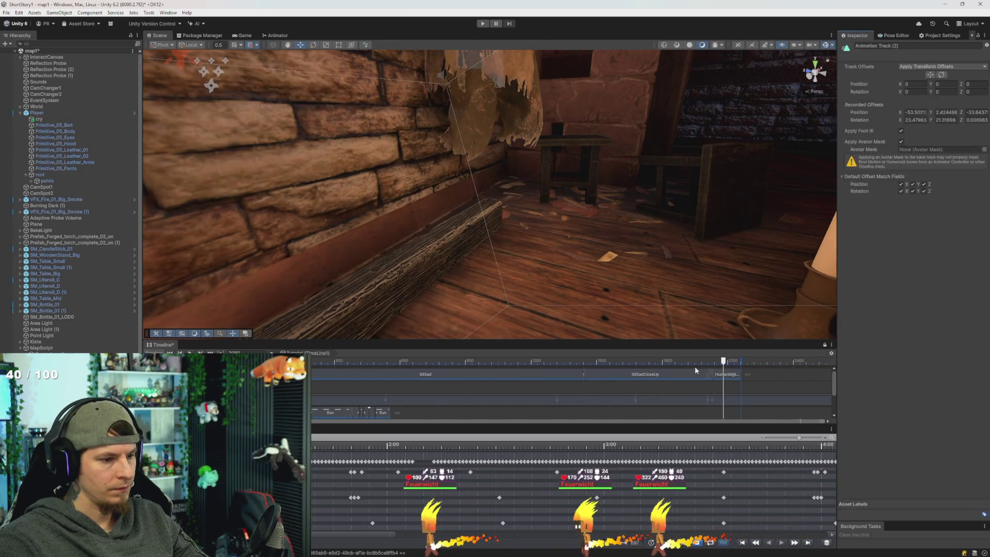
click(694, 366)
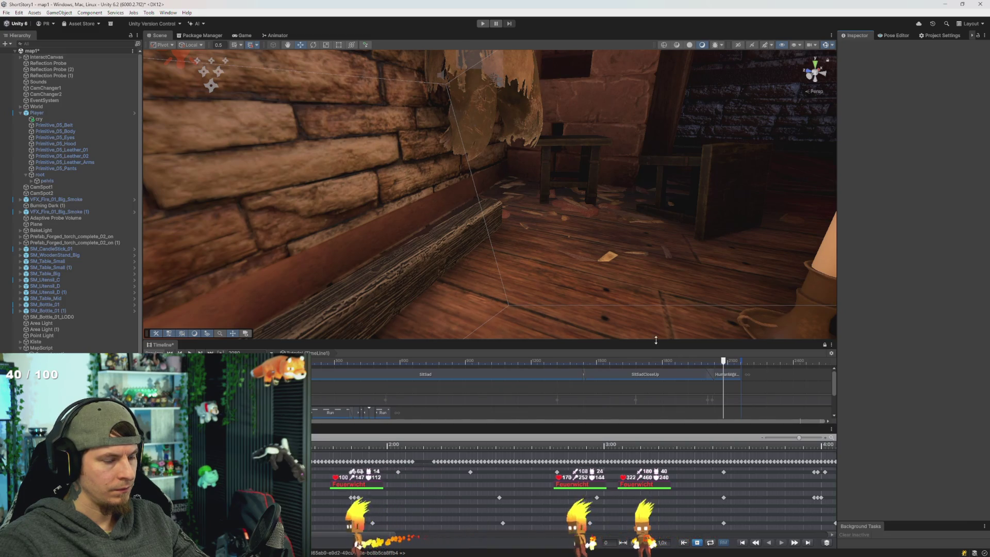
mouse_move(696, 364)
mouse_down()
mouse_move(596, 363)
mouse_move(656, 373)
mouse_up()
click(35, 113)
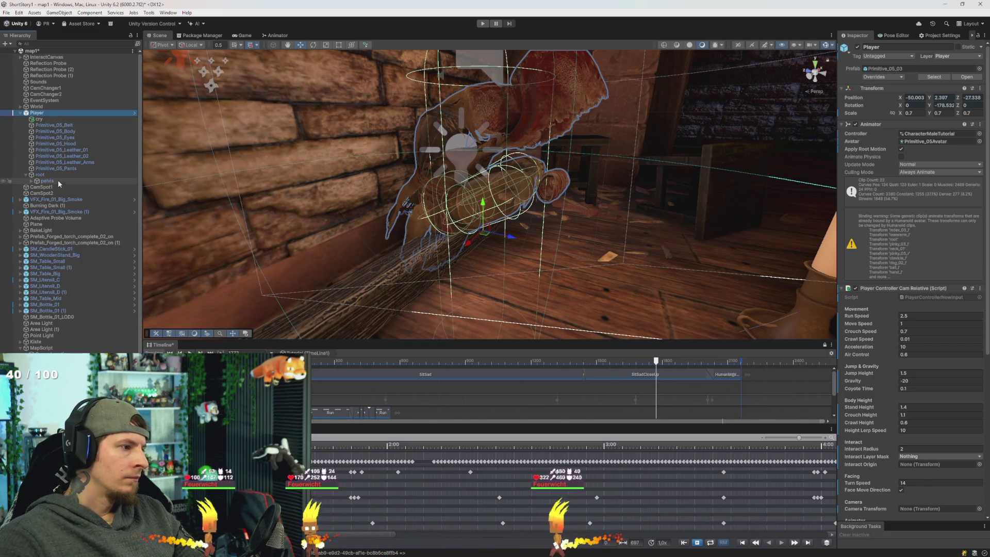
Step: Inspect the Belt, Pants, Body and Eyes meshes, enabling the Body's Skinned Mesh Renderer
click(77, 124)
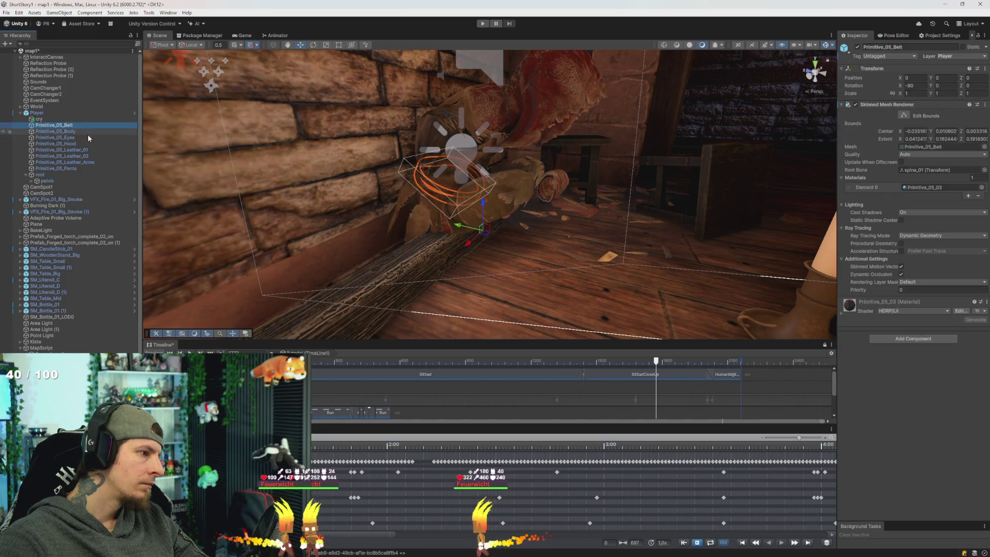
click(87, 167)
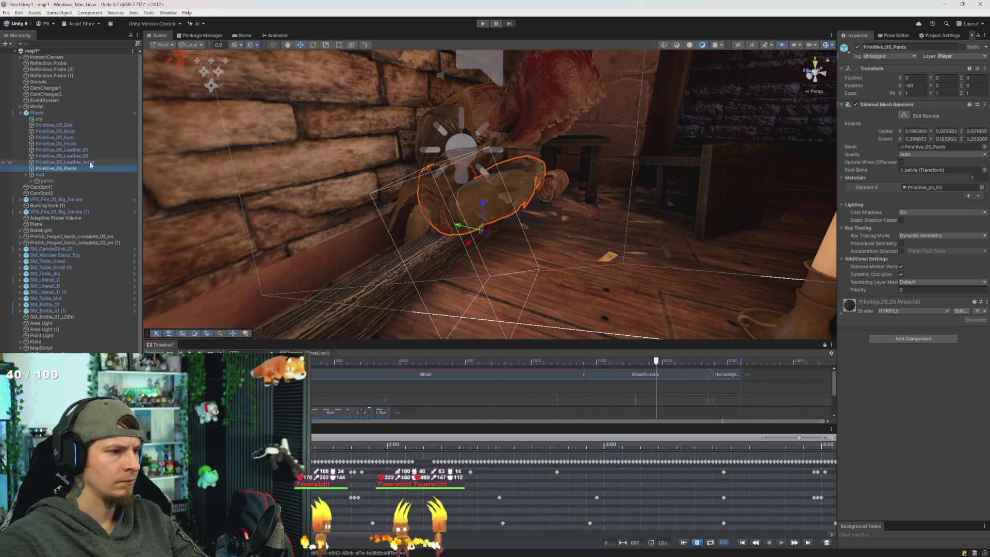
key(Up)
key(Up)
key(Up)
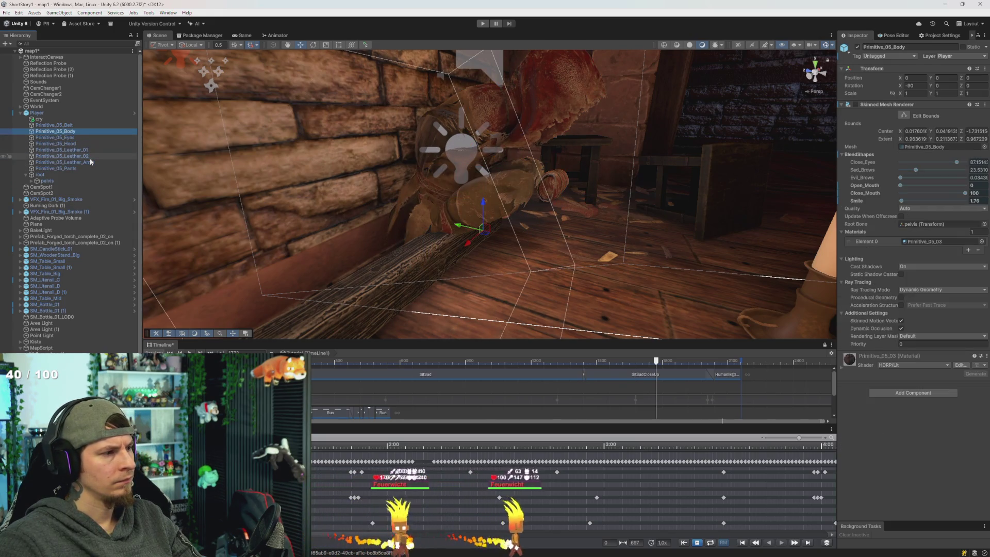
click(855, 104)
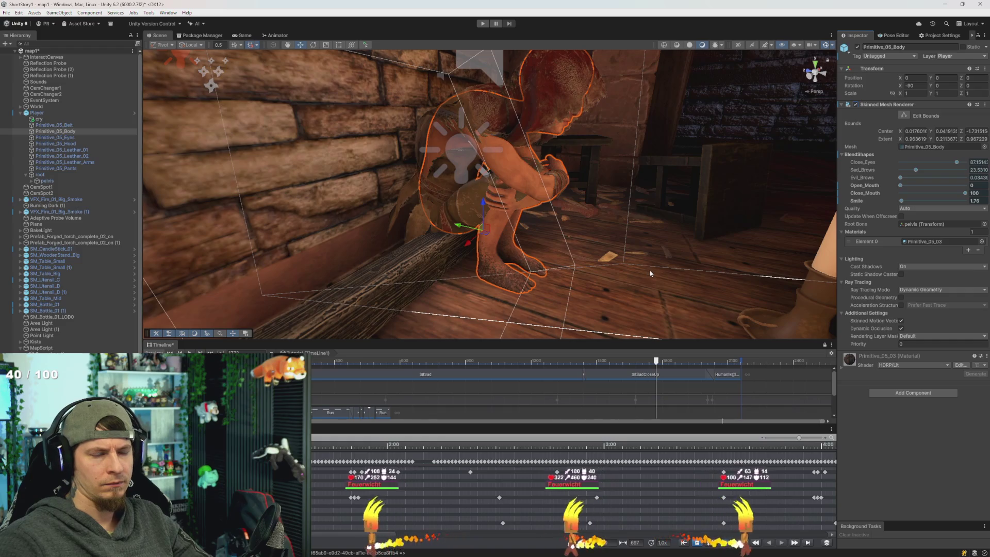
click(64, 127)
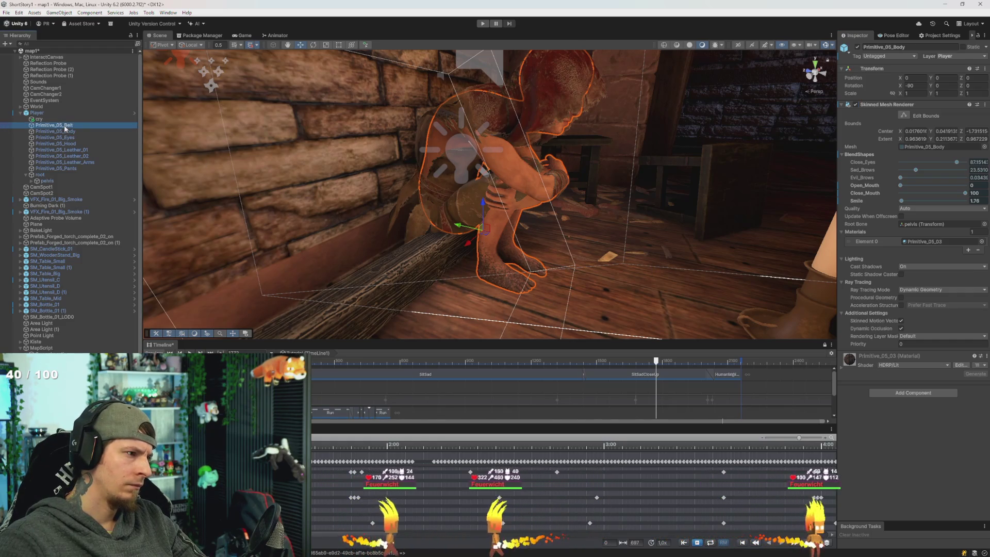
key(Down)
key(Down)
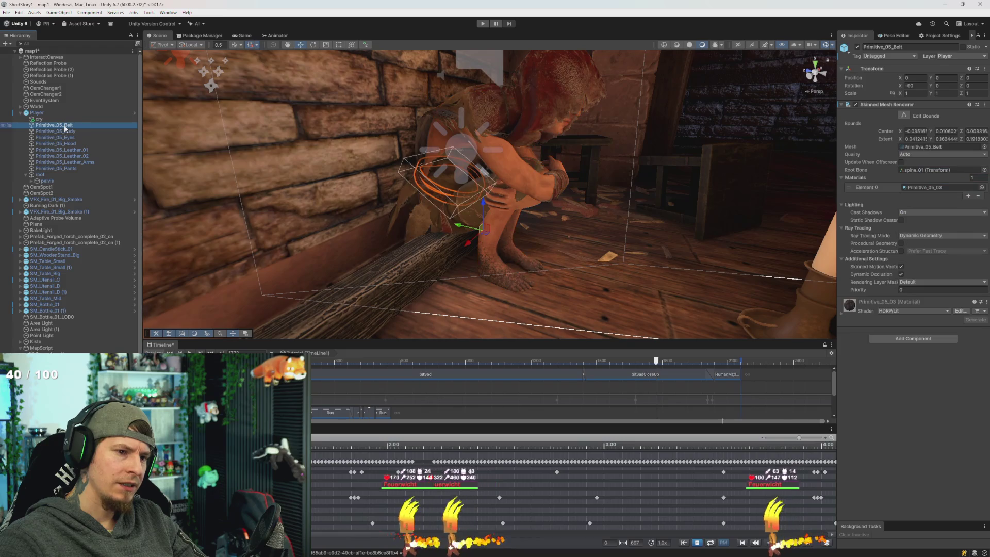
Step: Select the pelvis bone and rewind the cutscene preview to around frame 710
click(448, 203)
click(448, 204)
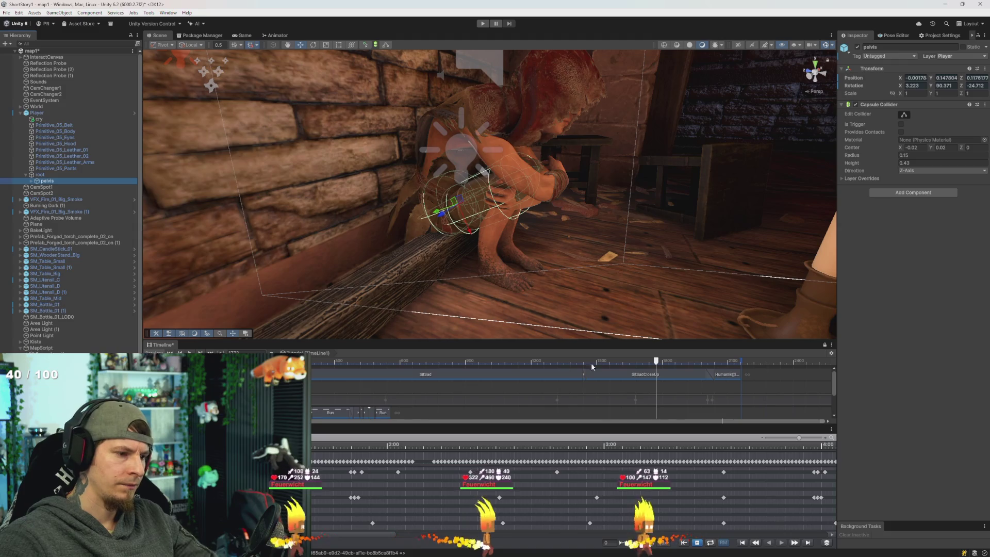
drag(537, 361, 423, 361)
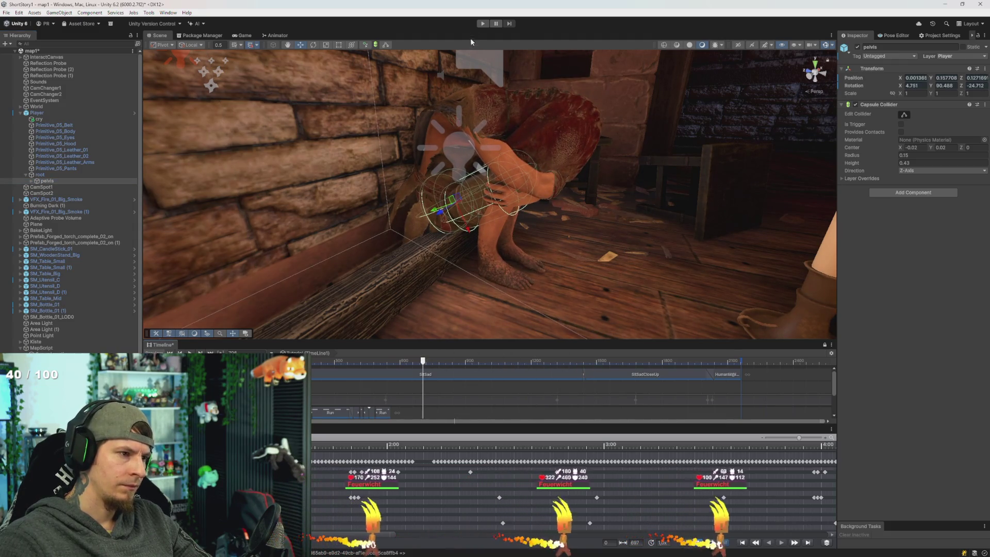
key(ctrl+p)
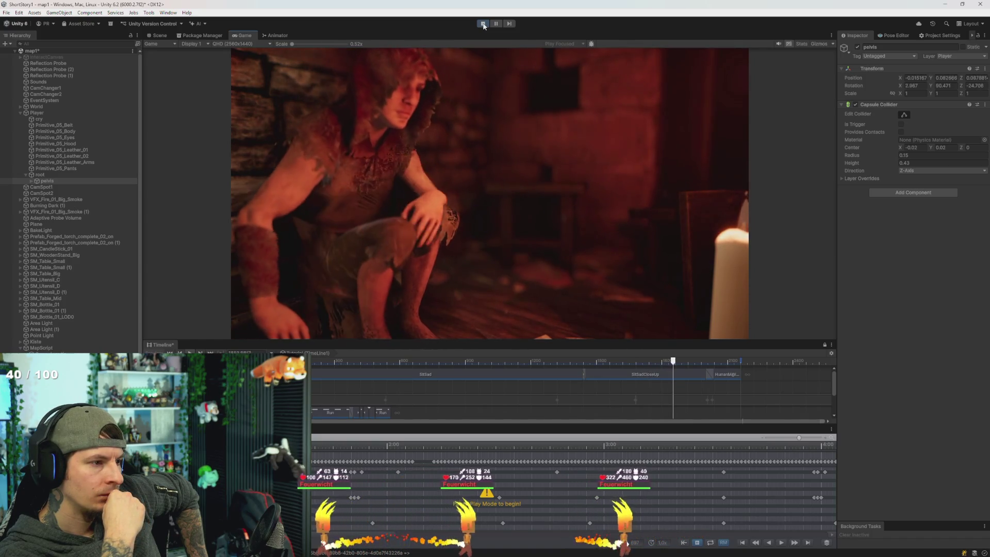
click(483, 23)
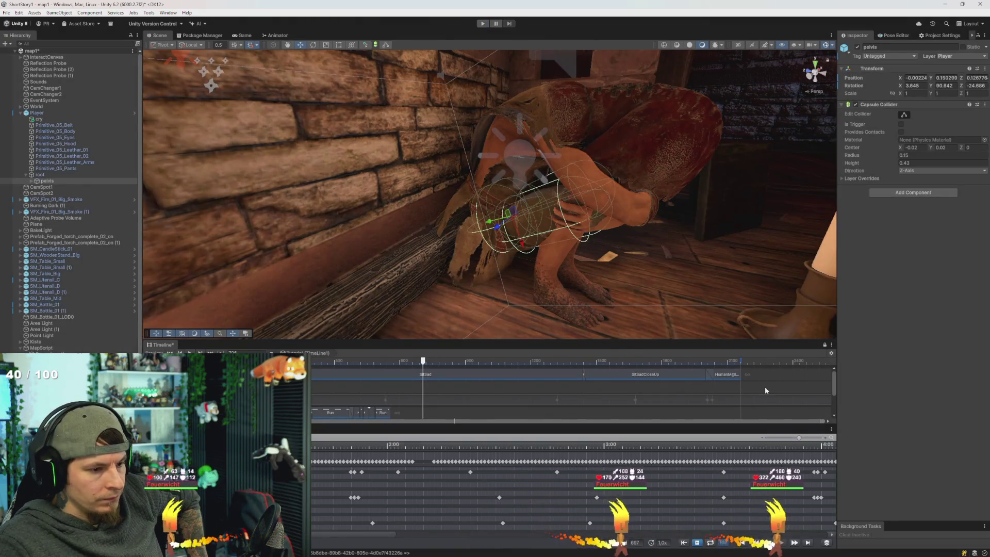
Step: Zoom the Timeline, drag SitSadCloseUp and HumanM@Idle01 left to overlap SitSad, and play the cutscene
scroll(642, 385, up, 3)
scroll(796, 388, up, 2)
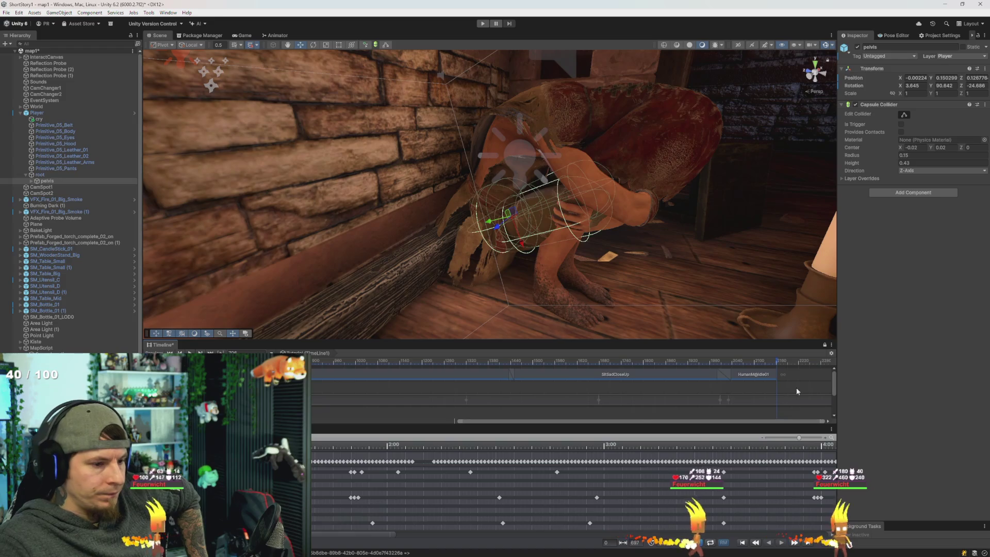
drag(796, 388, 693, 377)
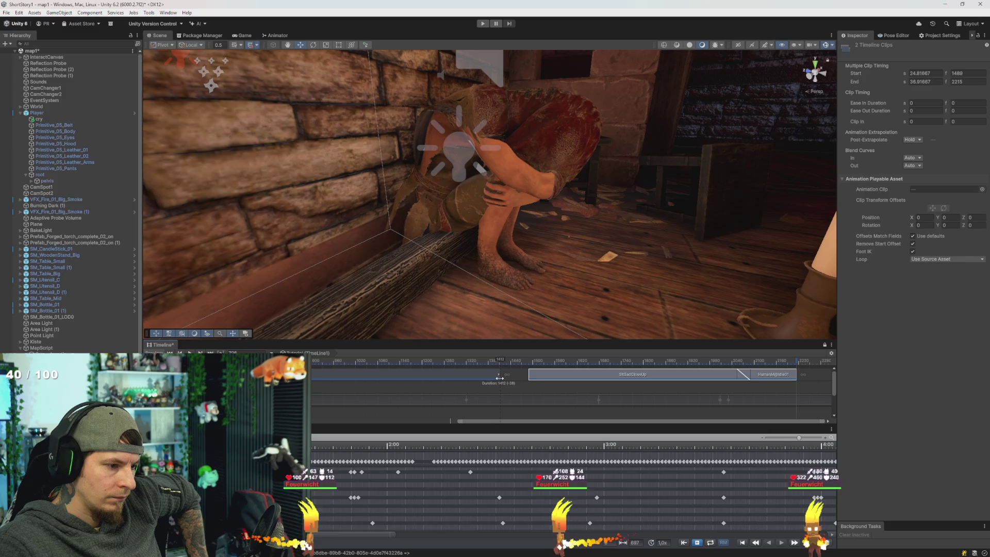
mouse_move(511, 377)
mouse_down()
mouse_move(498, 378)
mouse_move(536, 377)
mouse_move(513, 377)
mouse_up()
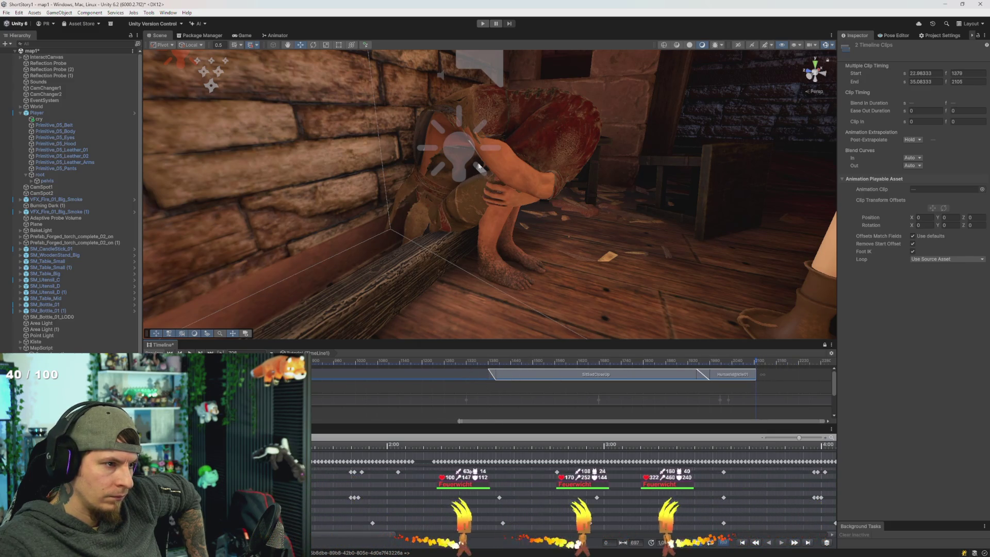
click(478, 24)
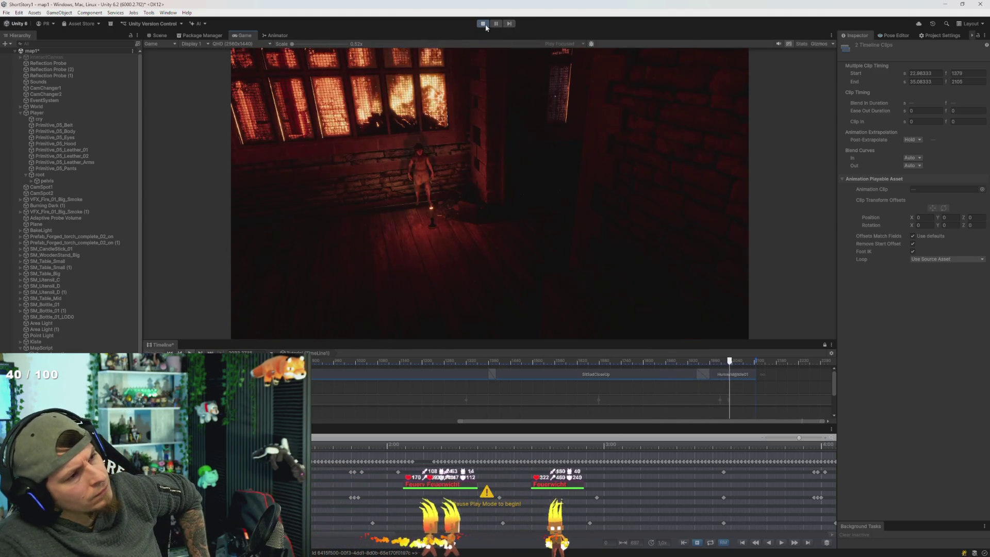
click(483, 24)
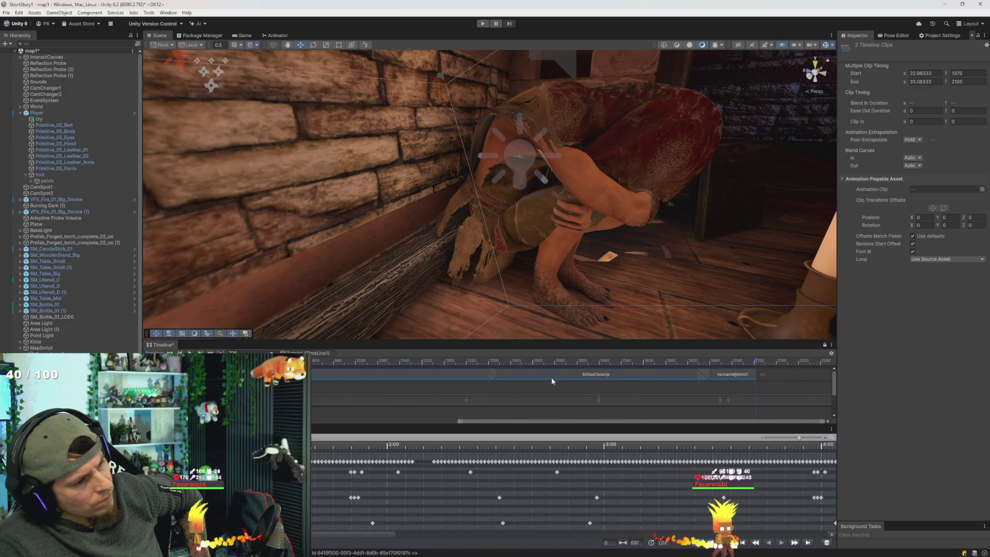
click(536, 387)
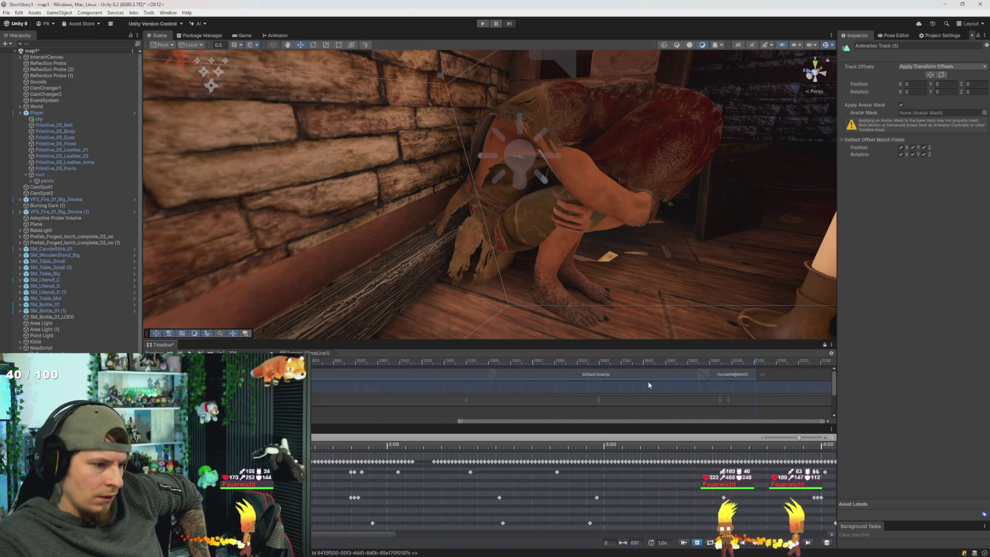
mouse_move(781, 389)
mouse_down()
mouse_move(636, 375)
mouse_move(644, 372)
mouse_up()
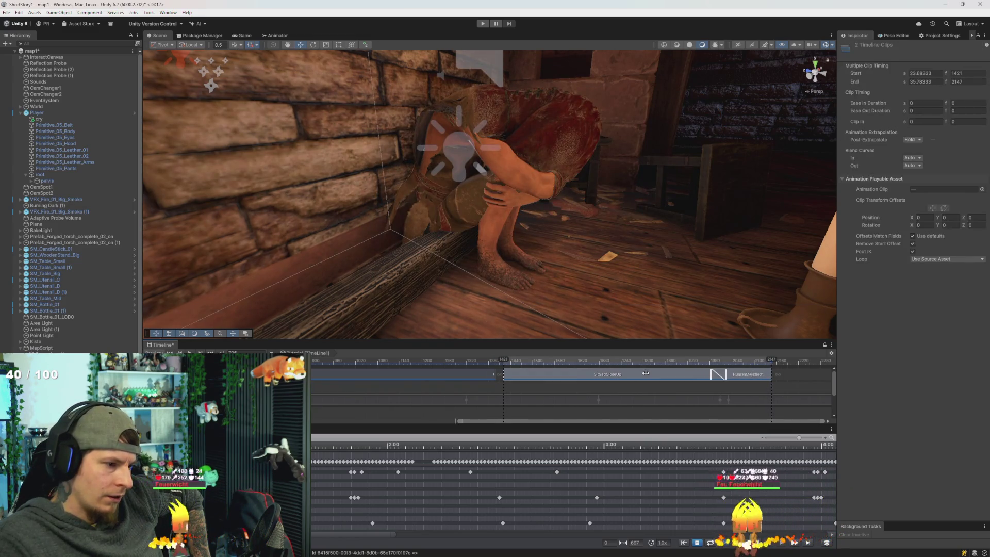
mouse_move(486, 378)
mouse_down()
mouse_move(469, 376)
mouse_move(509, 377)
mouse_up()
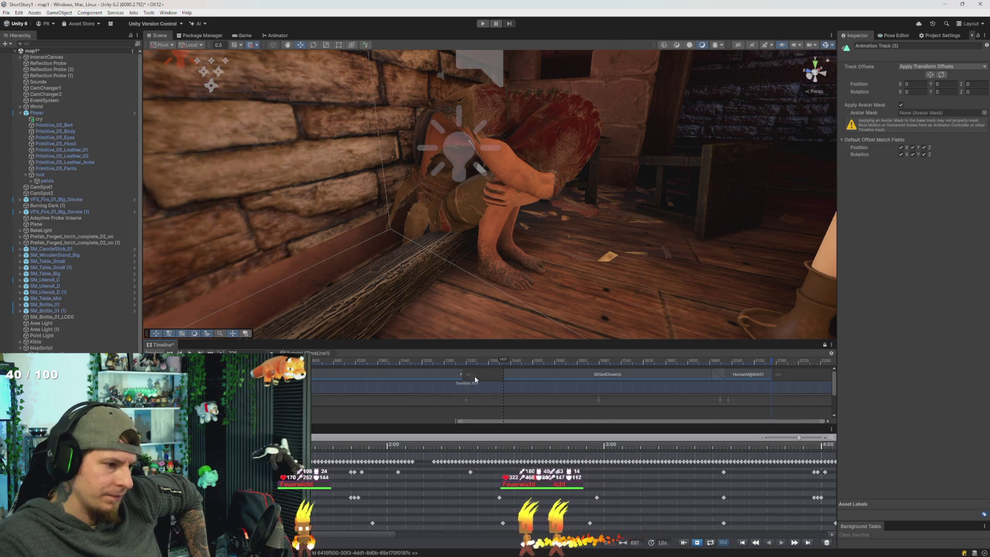
mouse_move(503, 376)
mouse_down()
mouse_move(620, 382)
mouse_move(412, 375)
mouse_up()
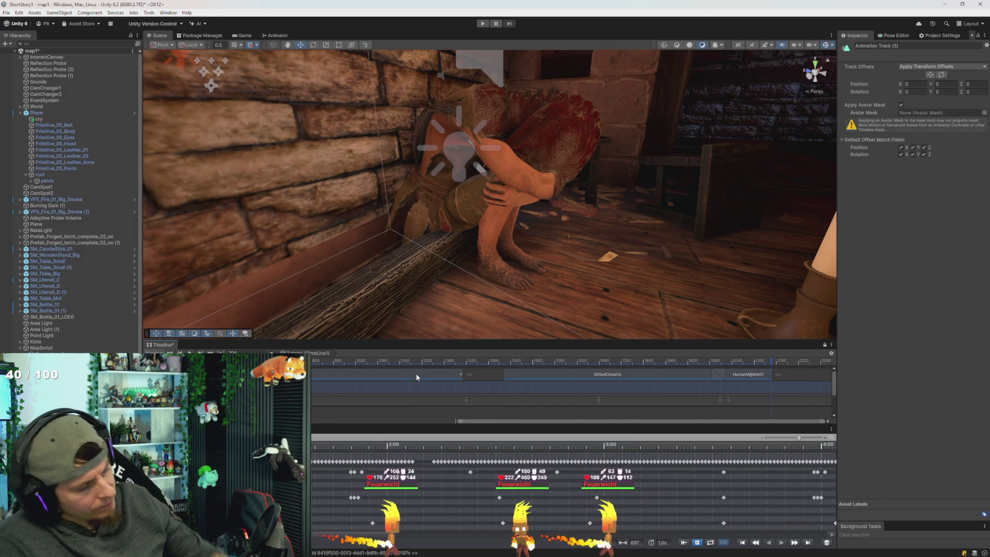
click(420, 367)
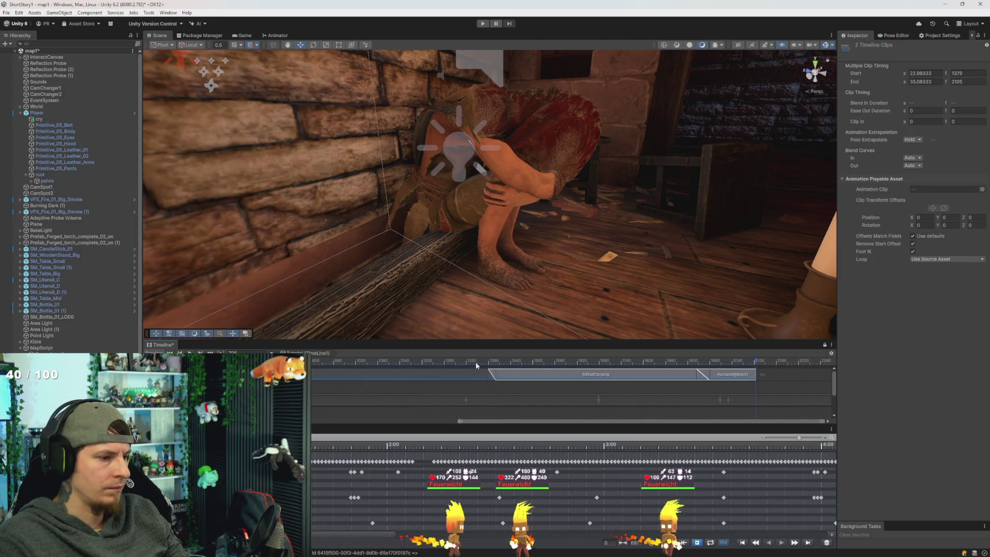
click(482, 24)
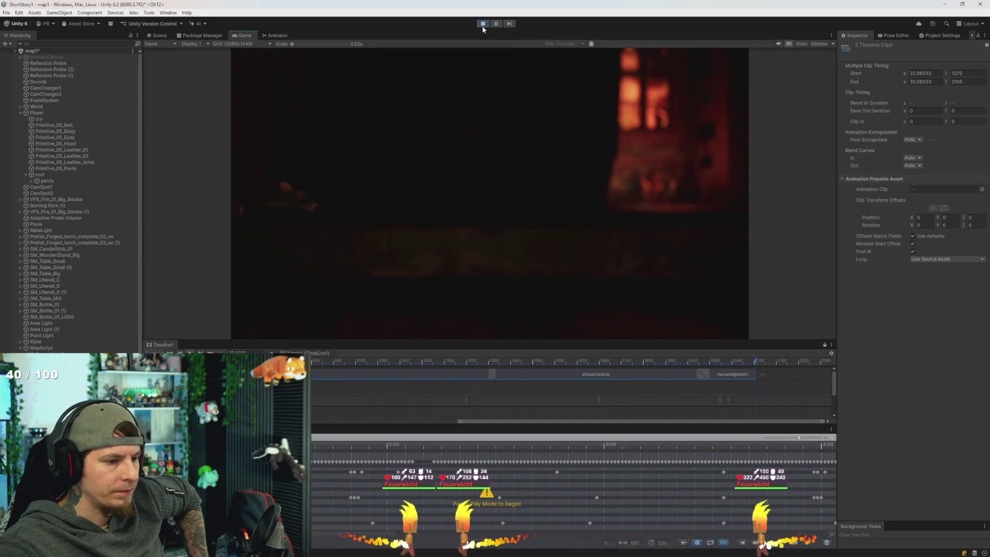
Step: Jump the playing cutscene to frame 1192, then drag back to about frame 1085
click(420, 362)
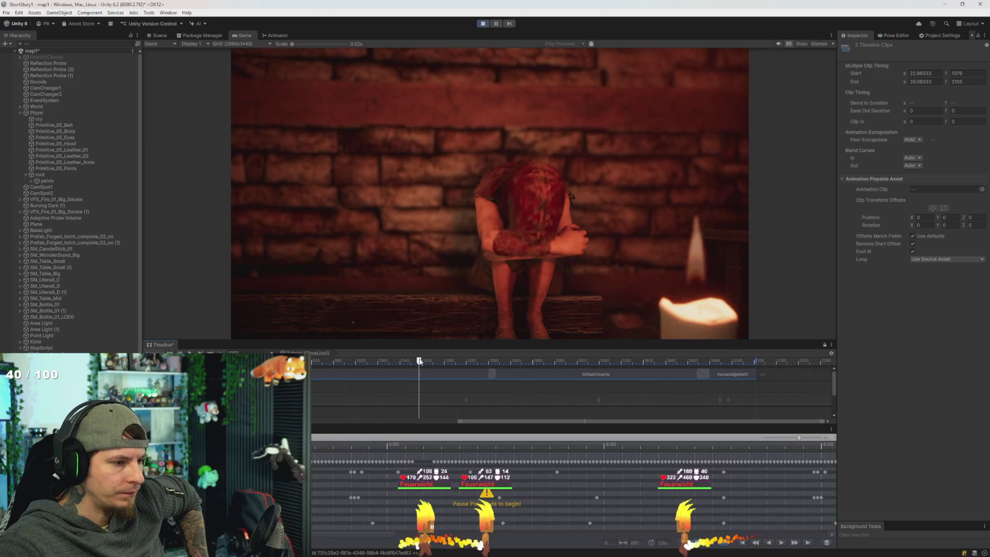
drag(413, 363, 380, 363)
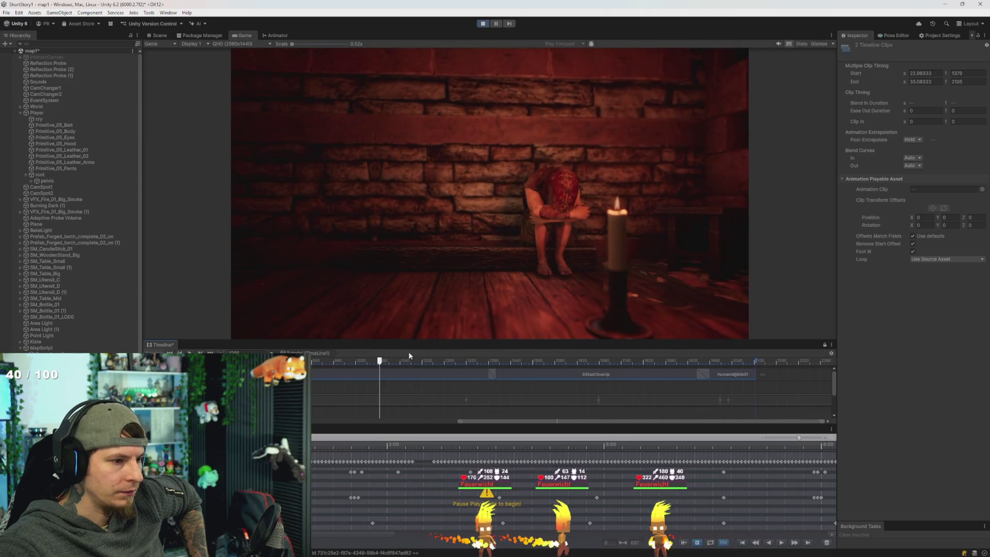